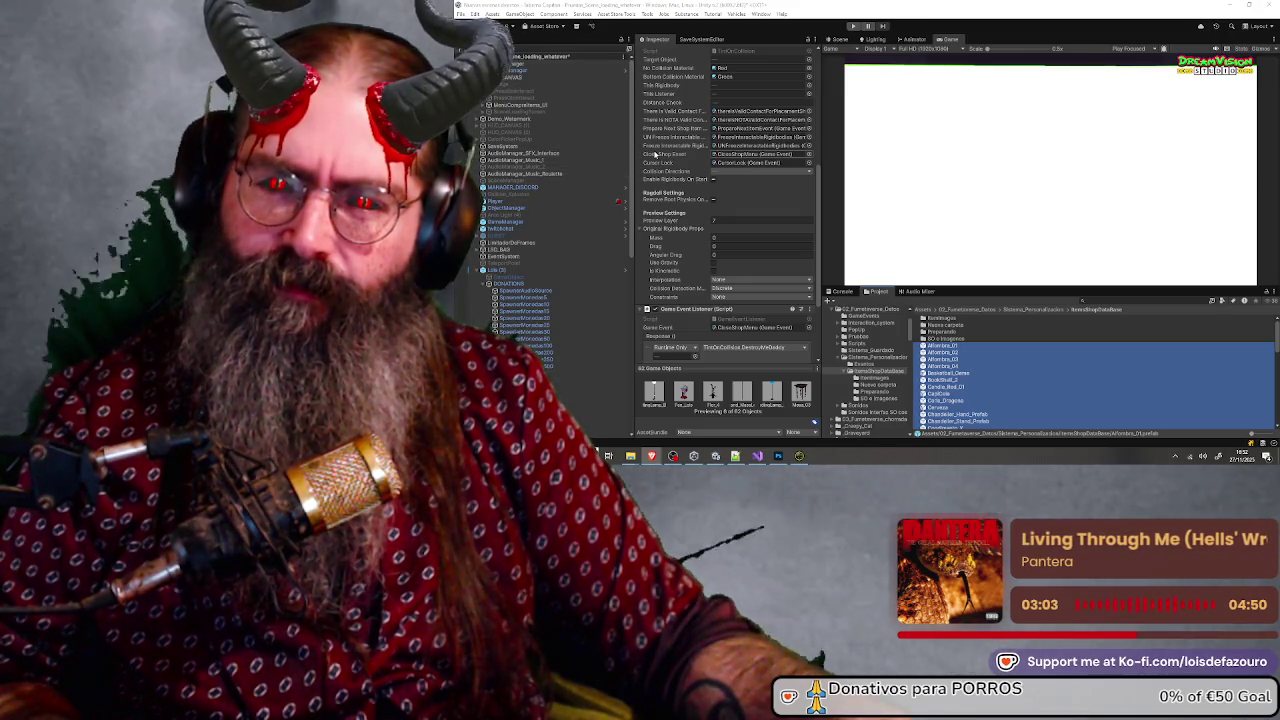
# Step: Inspect the Alfombra_01, Basketball_Game and Carta_Dragona prefabs' collision components in the Inspector
pyautogui.click(953, 347)
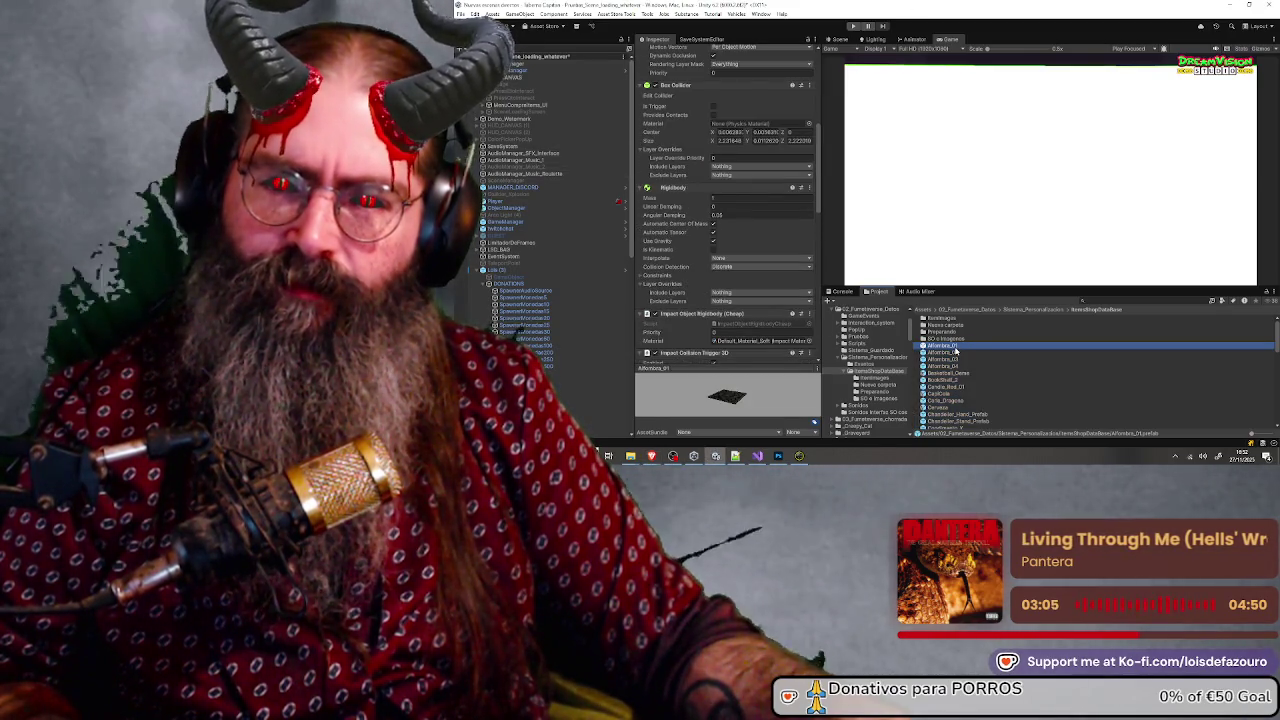
pyautogui.click(945, 372)
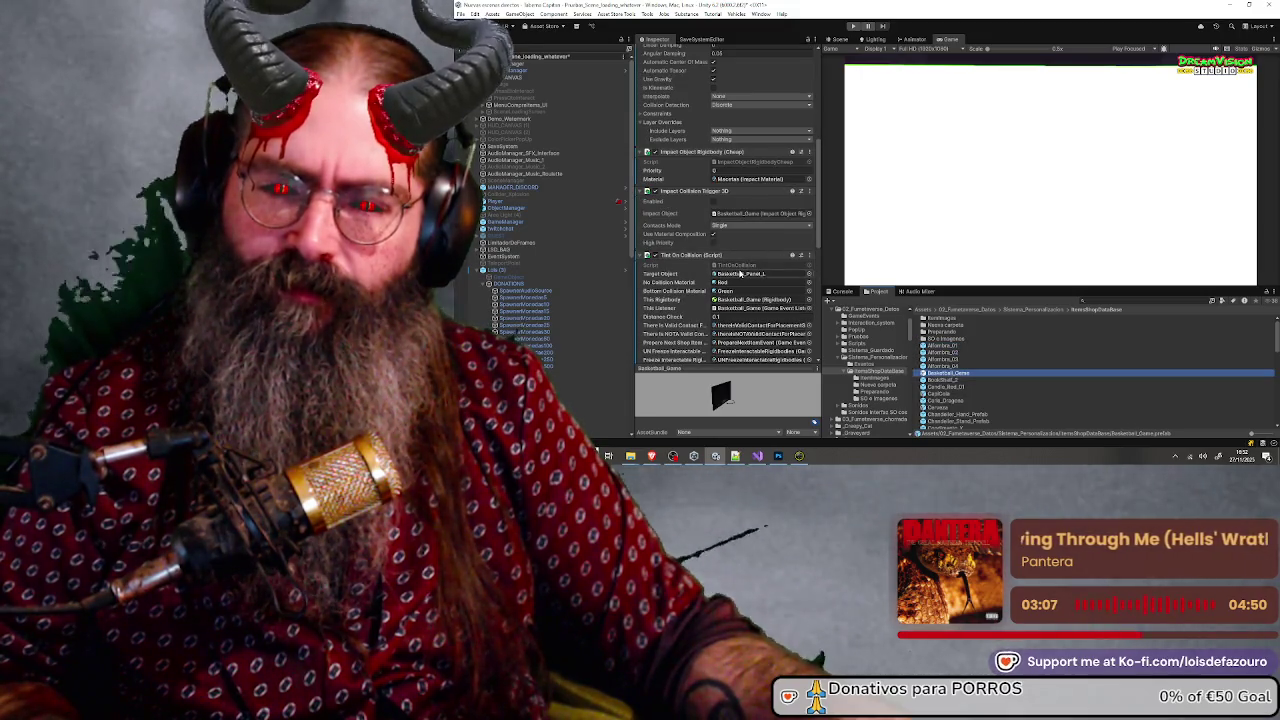
pyautogui.click(950, 400)
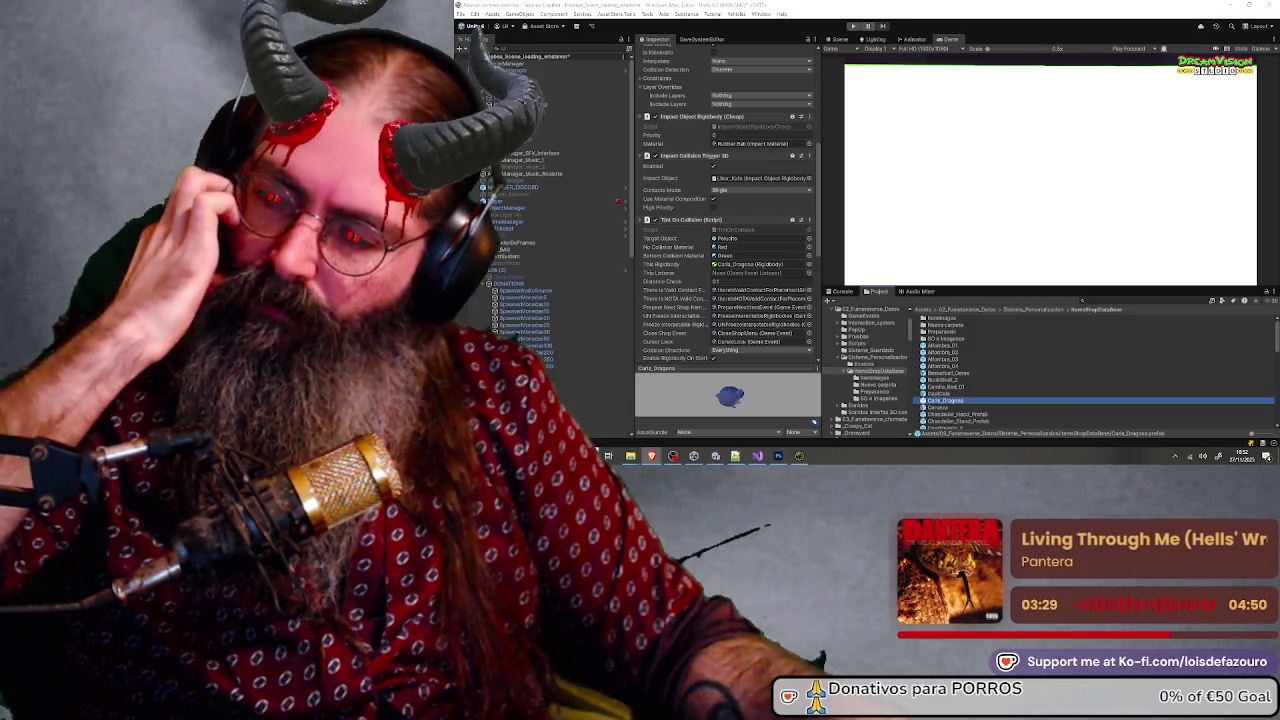
pyautogui.click(1105, 301)
# Step: Search the project for 'int' and set up the prefab's impact and Tint On Collision components
pyautogui.write('int')
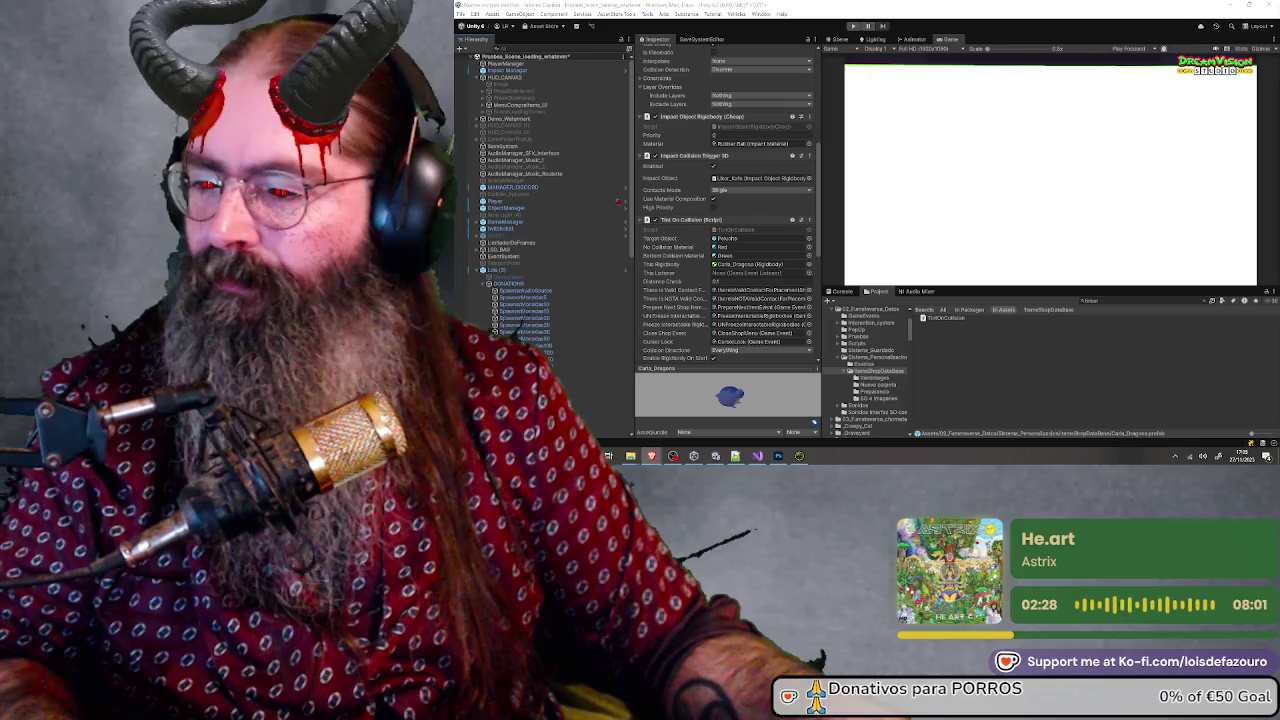
pyautogui.click(758, 457)
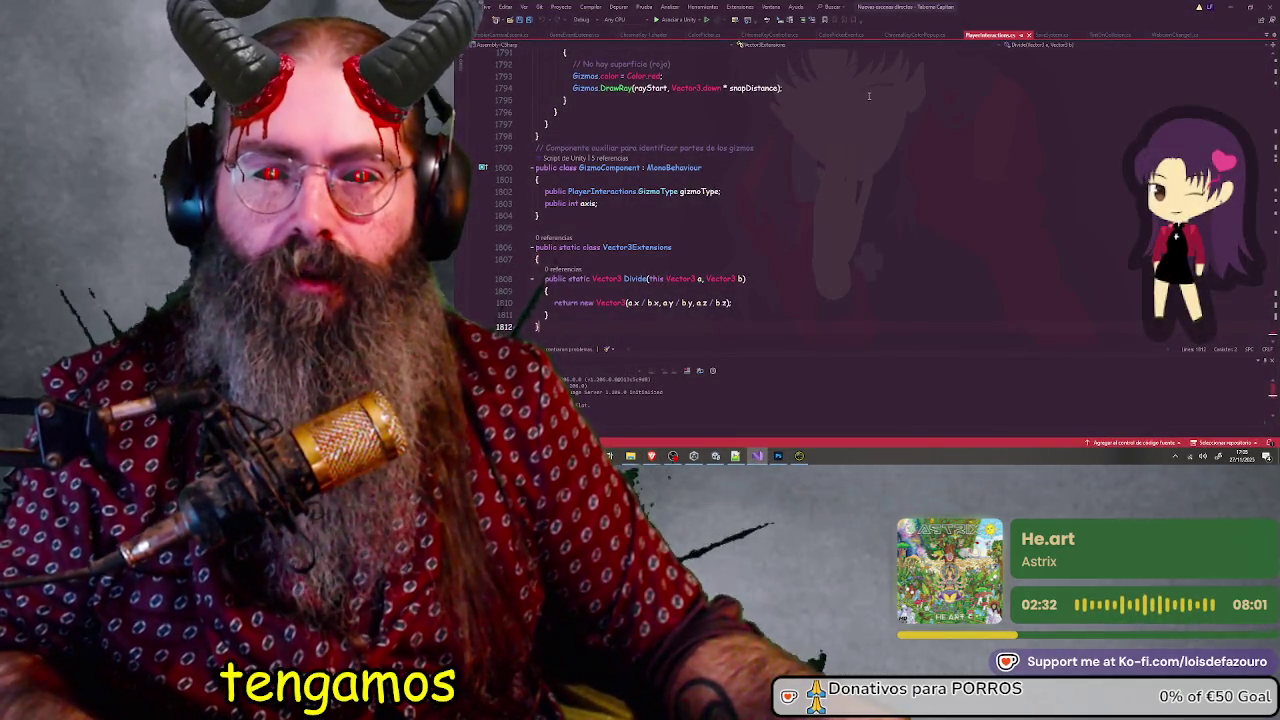
# Step: Review the TintOnCollision script code, Save All in Visual Studio, and return to Unity
pyautogui.click(1107, 36)
pyautogui.scroll(-5, 921, 222)
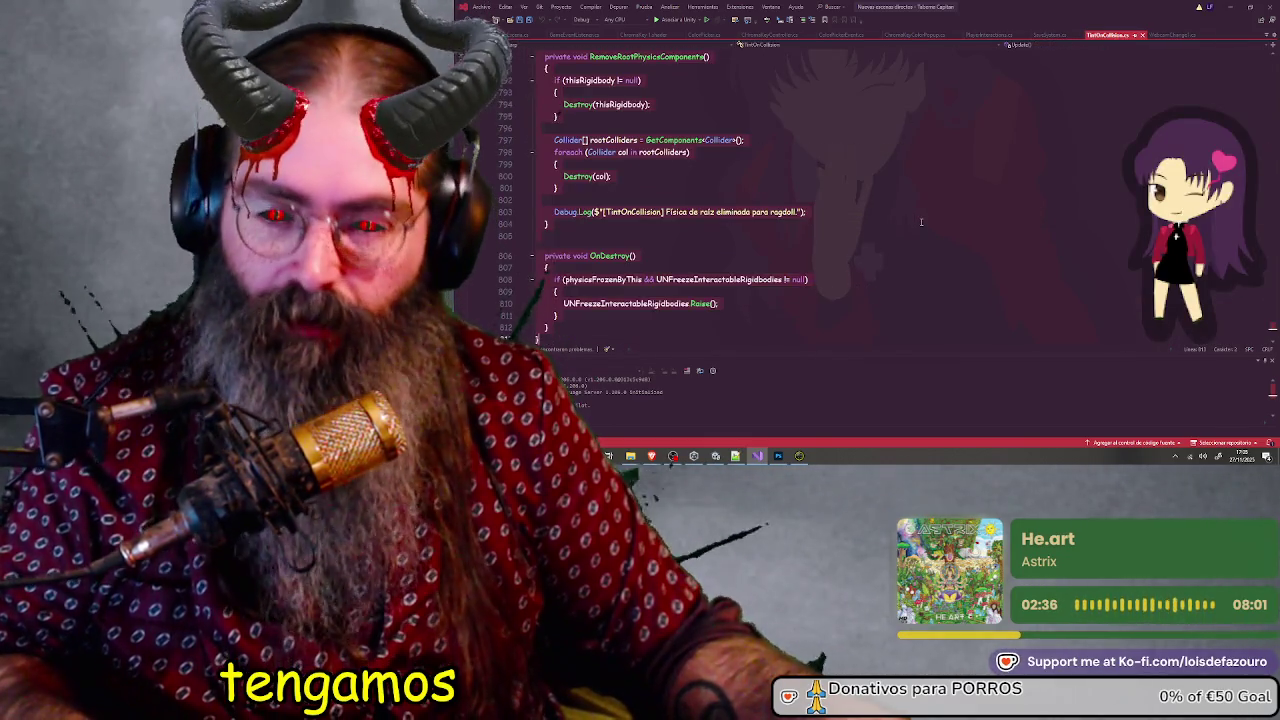
pyautogui.scroll(-3, 921, 222)
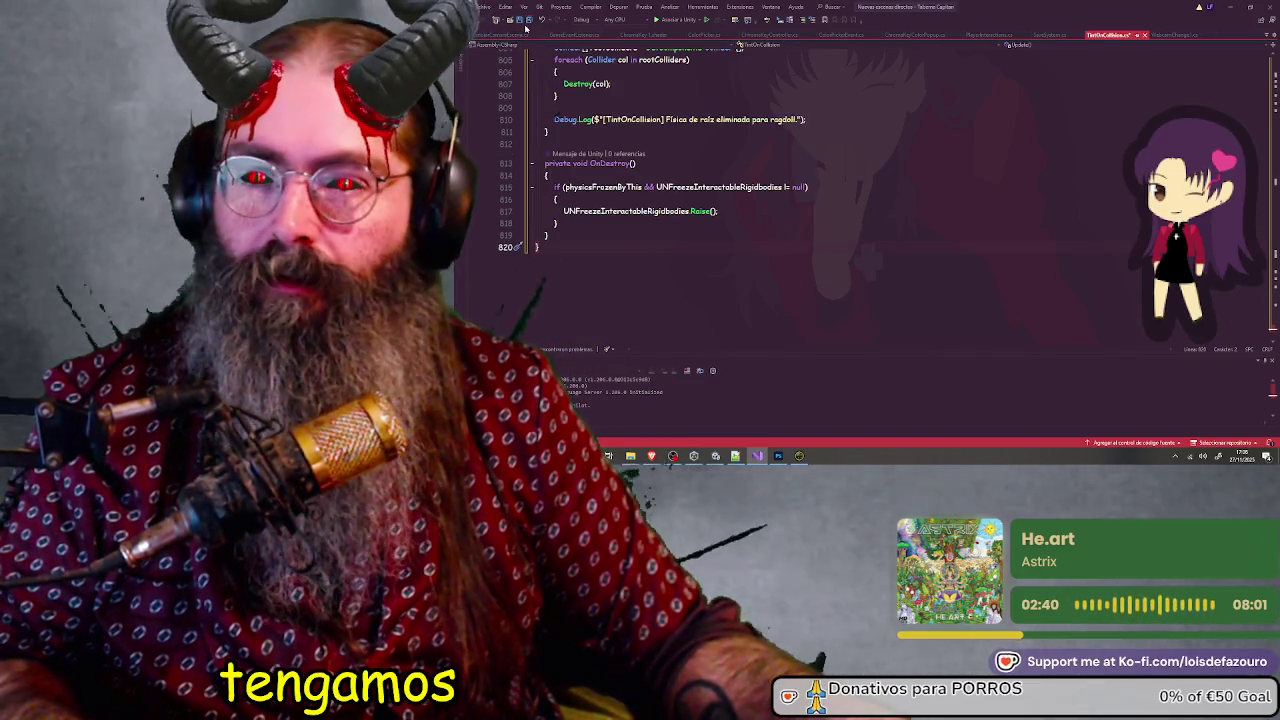
pyautogui.click(526, 20)
pyautogui.hotkey('alt', 'Tab')
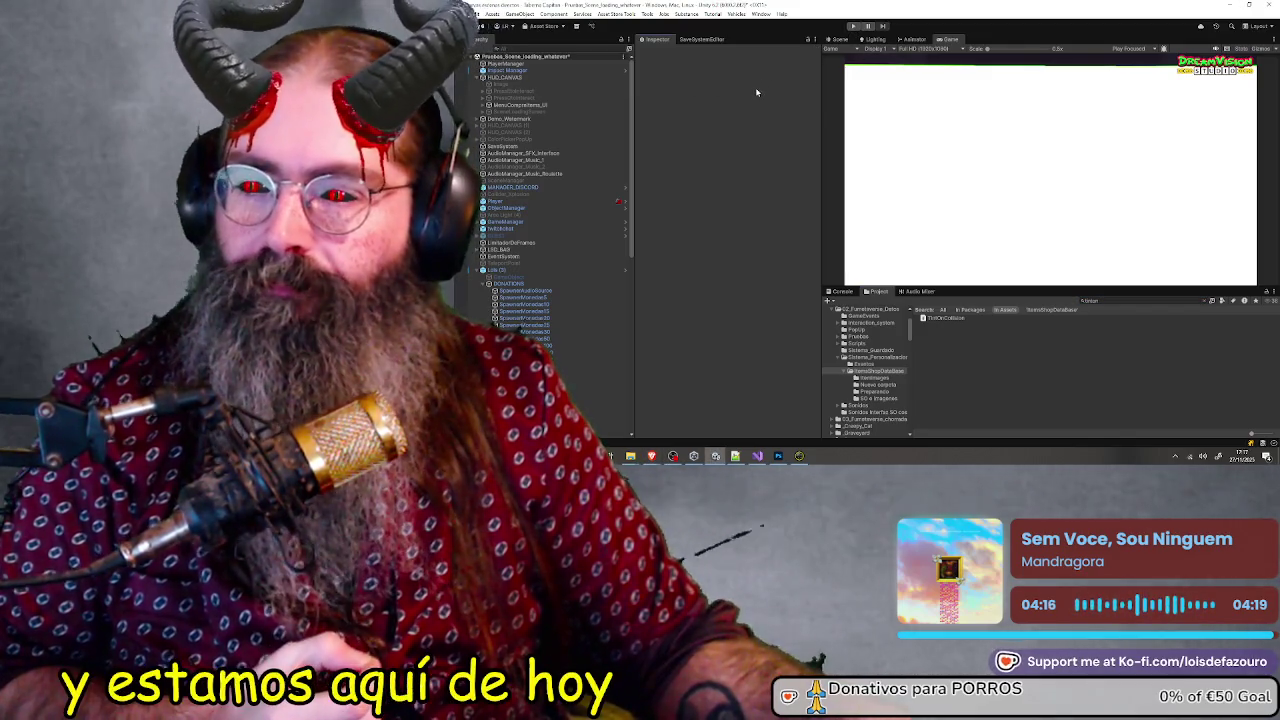
# Step: Drag the Inspector's divider to widen the Game and Project panels
pyautogui.scroll(-1, 631, 75)
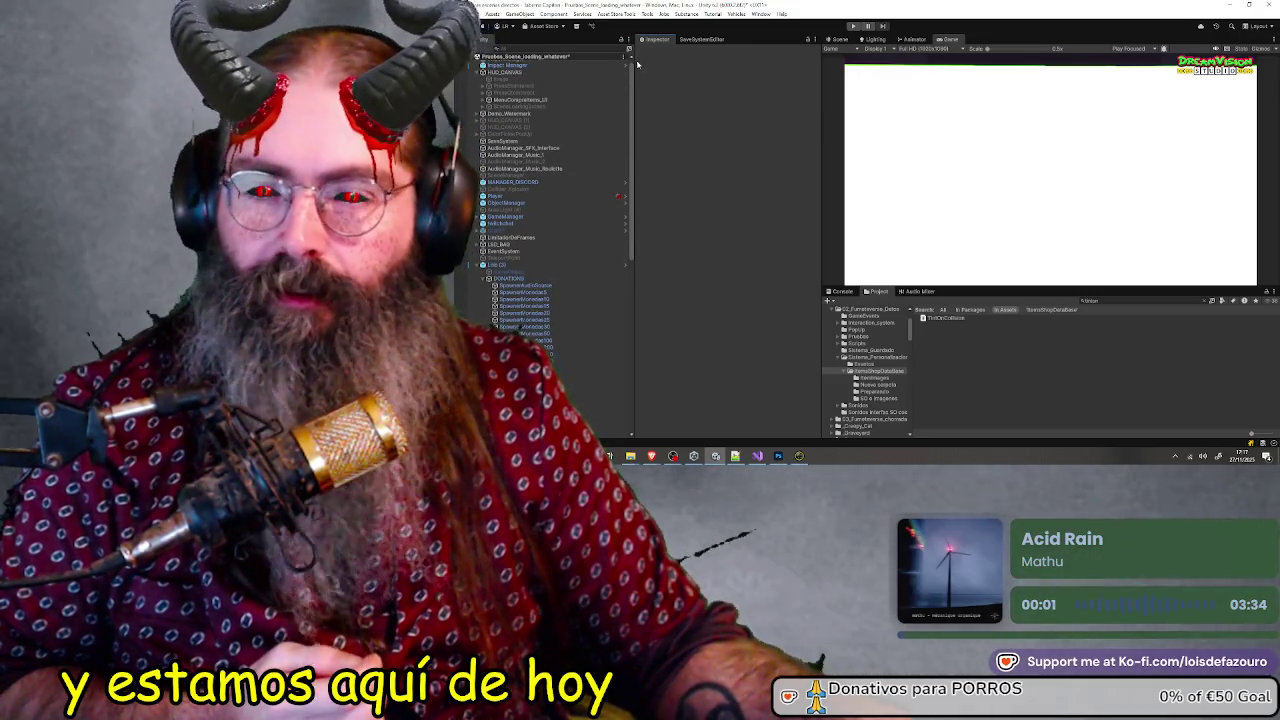
pyautogui.scroll(1, 634, 66)
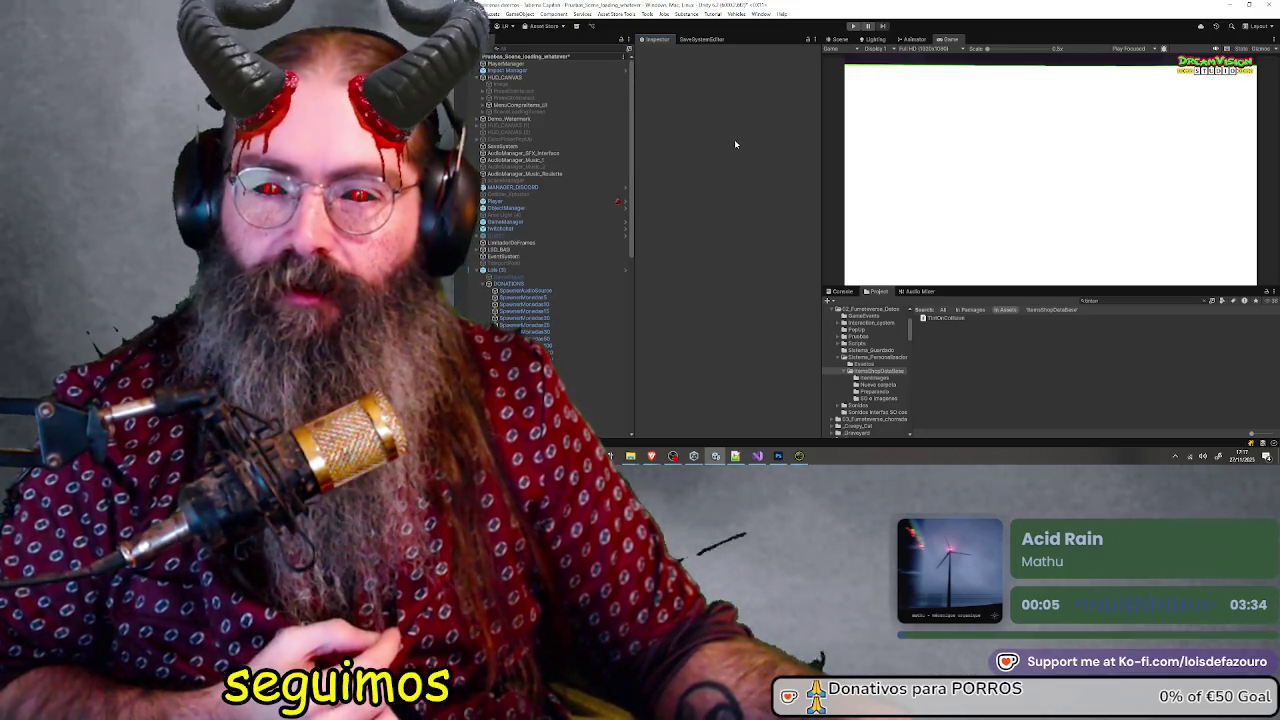
pyautogui.moveTo(822, 155)
pyautogui.mouseDown()
pyautogui.moveTo(798, 154)
pyautogui.moveTo(856, 168)
pyautogui.moveTo(820, 172)
pyautogui.mouseUp()
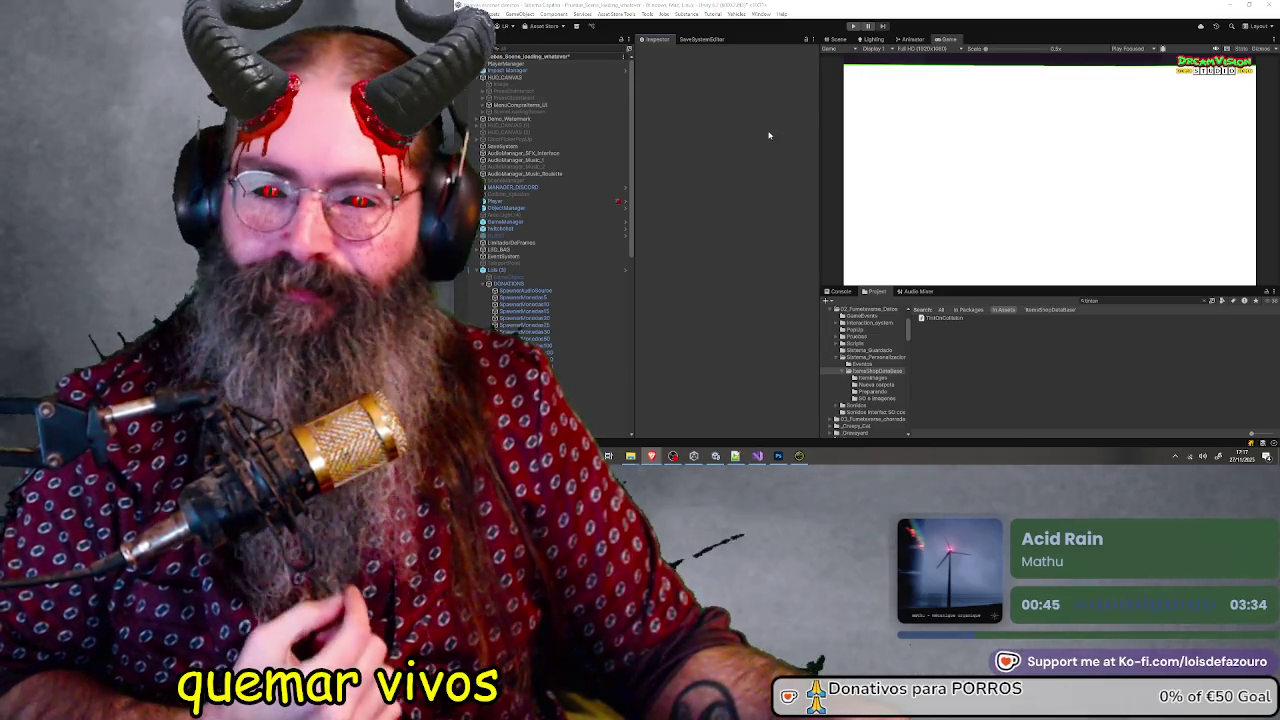
# Step: Enter Play mode and move the import progress dialog aside while the scene reloads
pyautogui.click(855, 26)
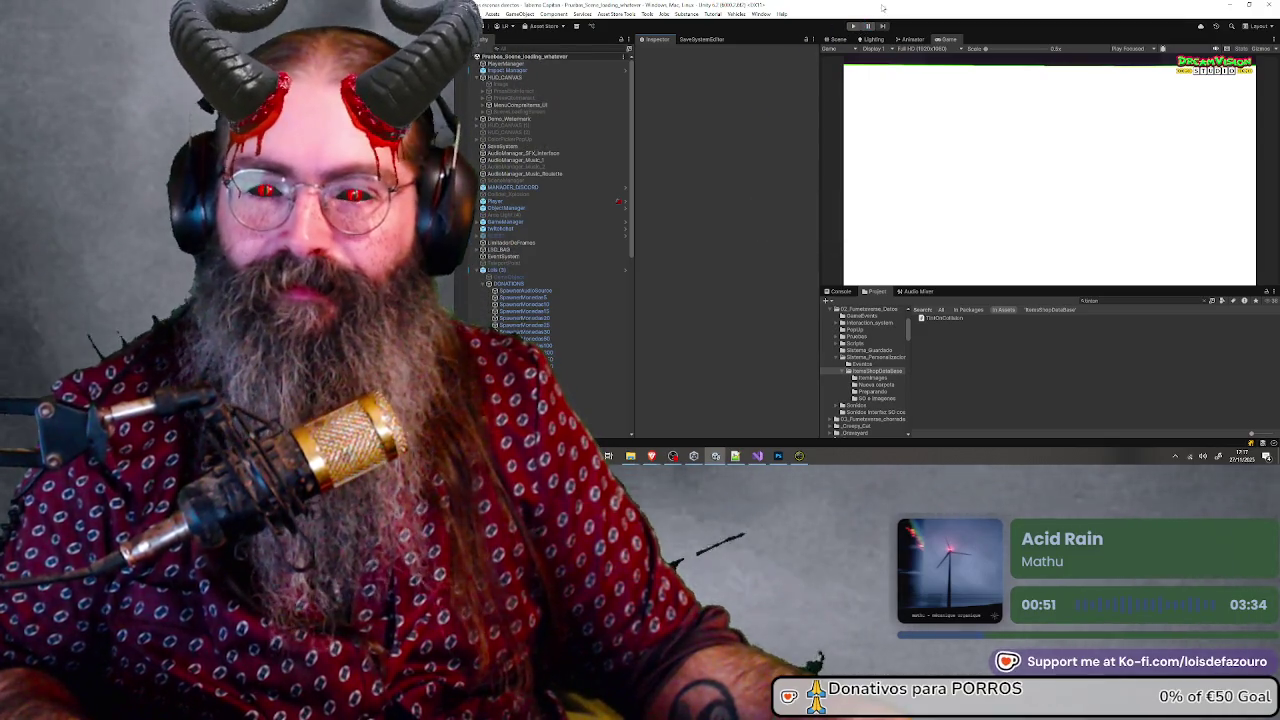
pyautogui.click(855, 26)
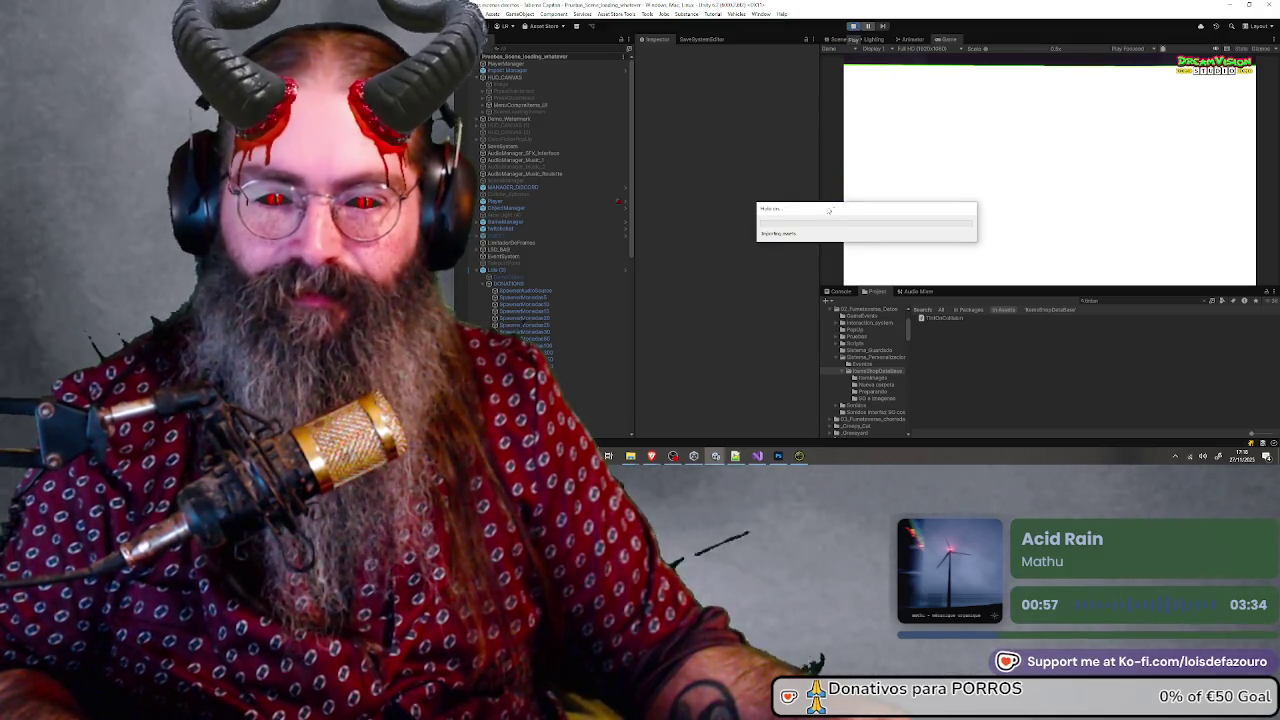
pyautogui.moveTo(834, 210)
pyautogui.mouseDown()
pyautogui.moveTo(848, 212)
pyautogui.moveTo(689, 189)
pyautogui.moveTo(730, 246)
pyautogui.mouseUp()
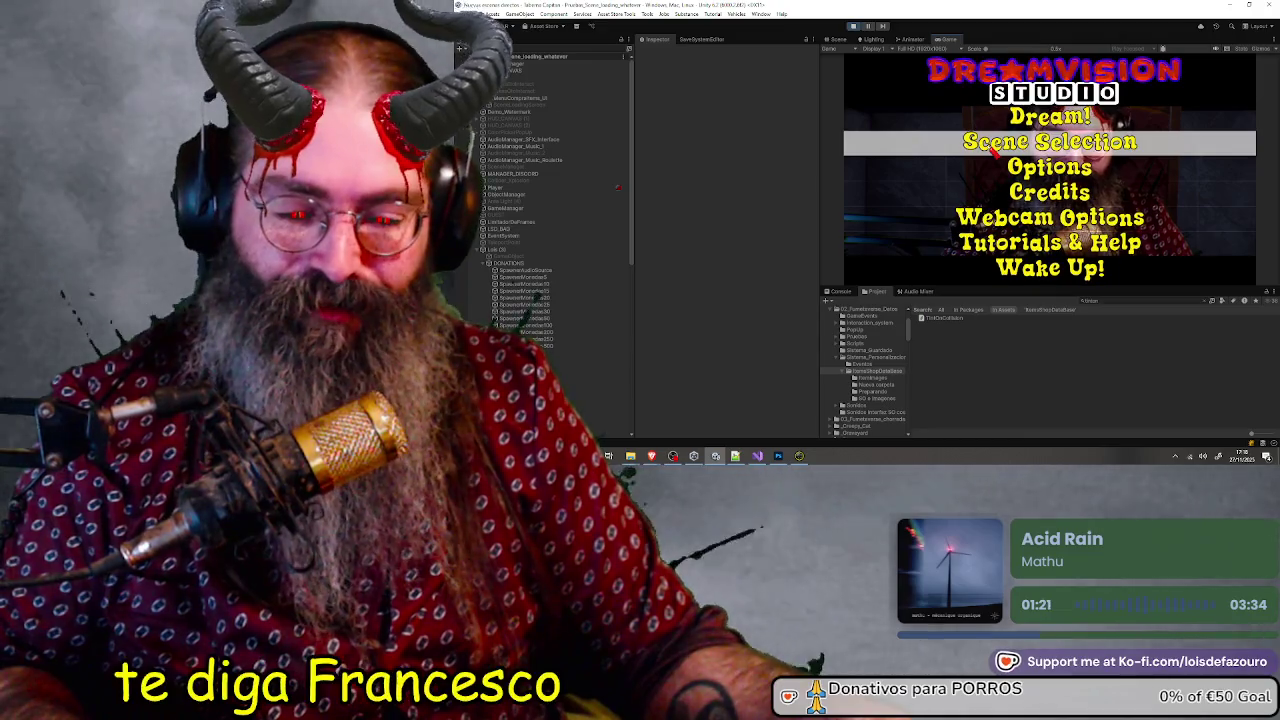
# Step: Choose Scene Selection on the running game's main menu
pyautogui.click(997, 146)
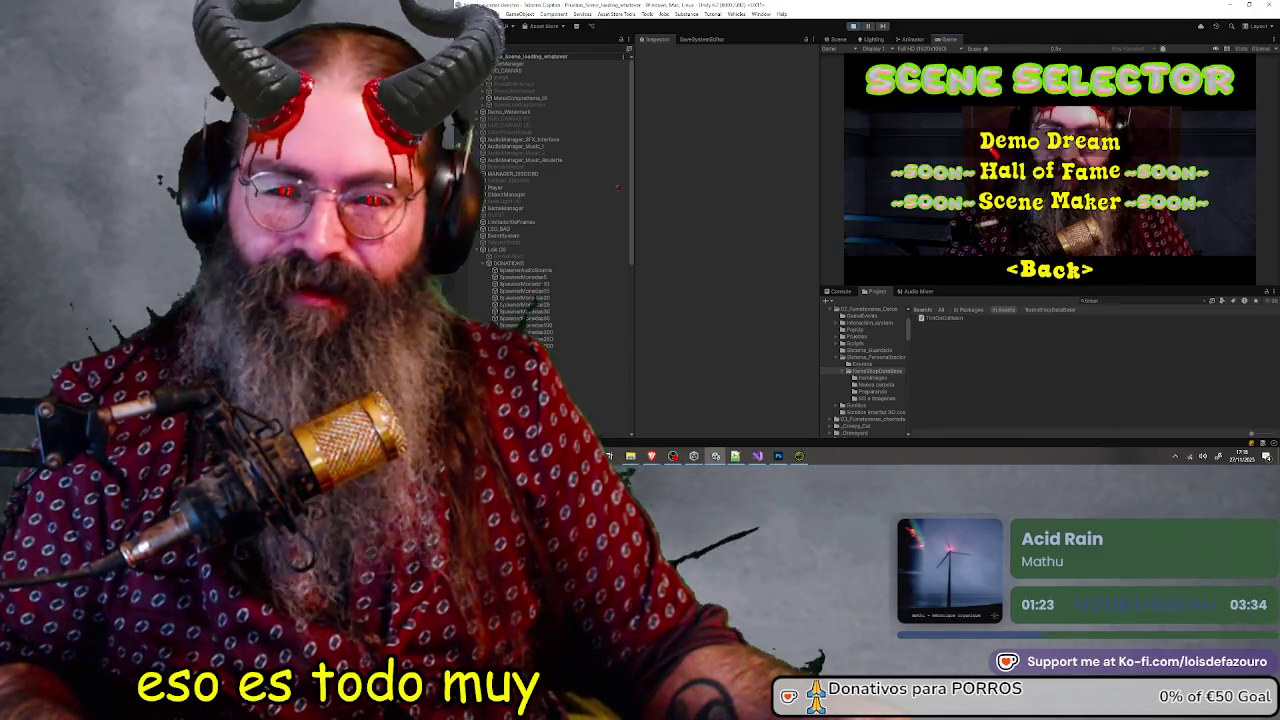
# Step: Pick Demo Dream in the Scene Selector to load the marble hall
pyautogui.click(852, 128)
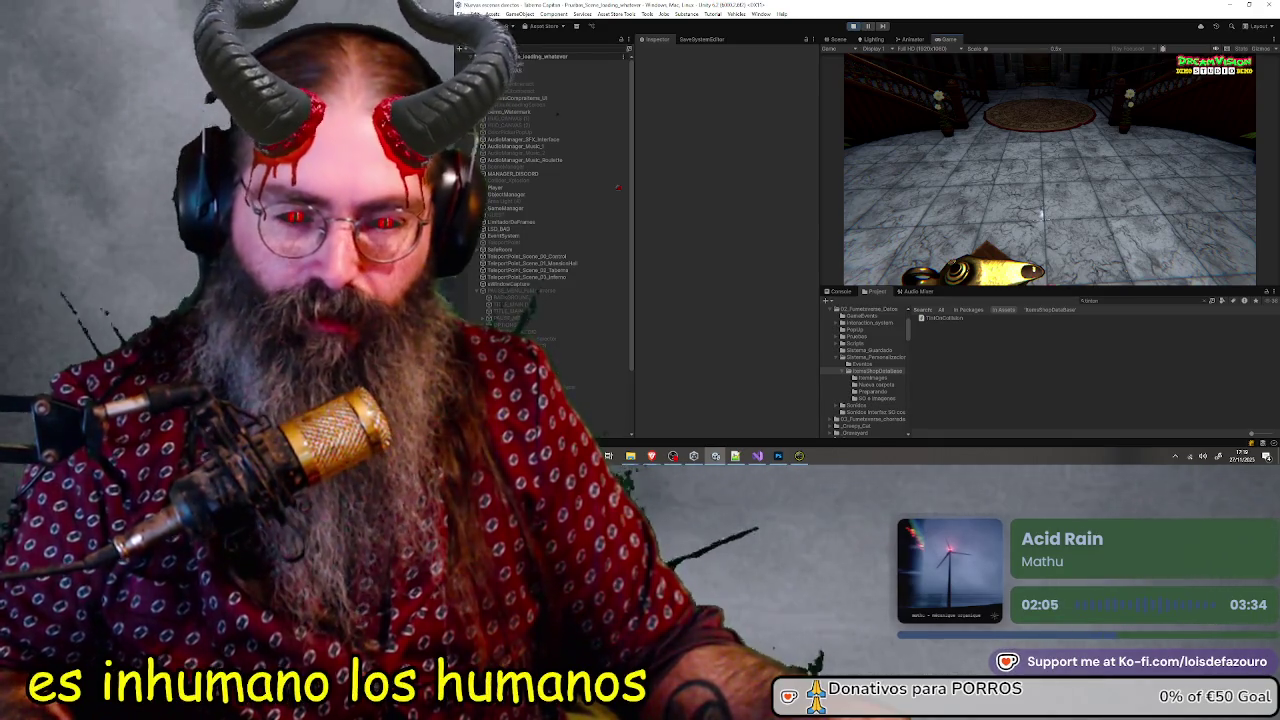
# Step: Hold W to walk the first-person player across the marble hall toward the round carpet
pyautogui.press('w')
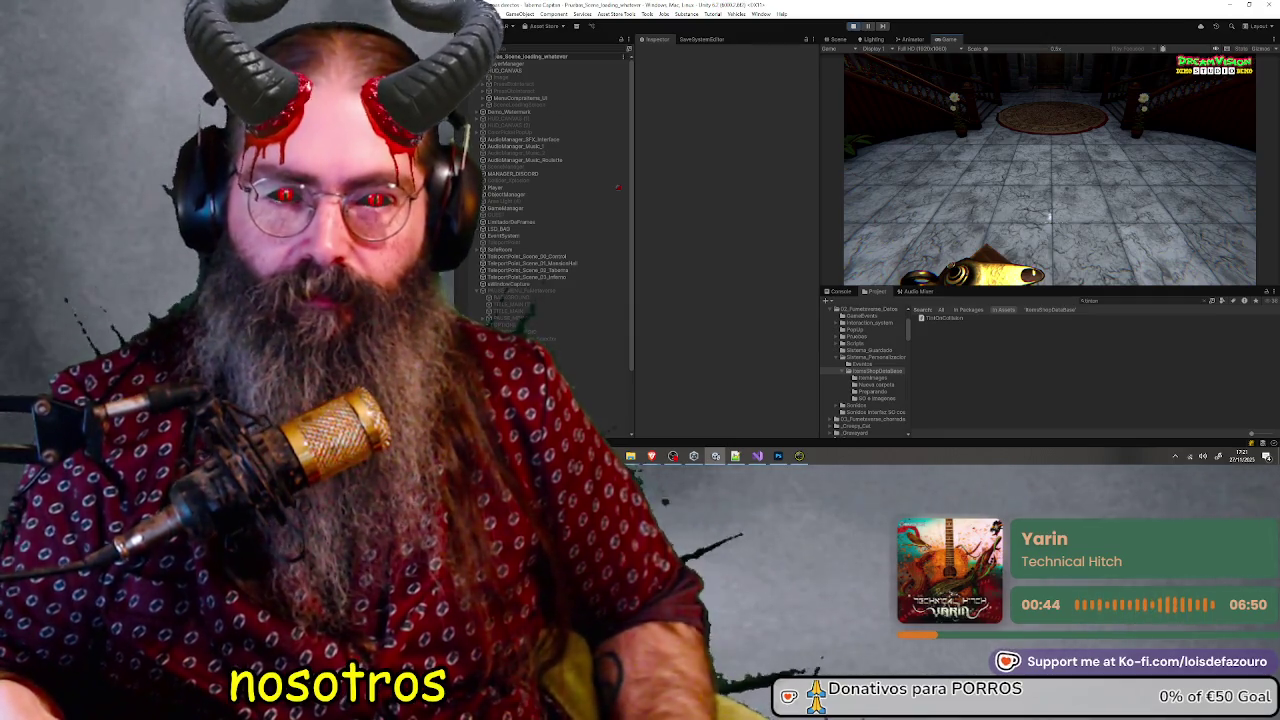
# Step: Open the shop panel with Tab, choose an item, and place it on the marble floor using E
pyautogui.press('Tab')
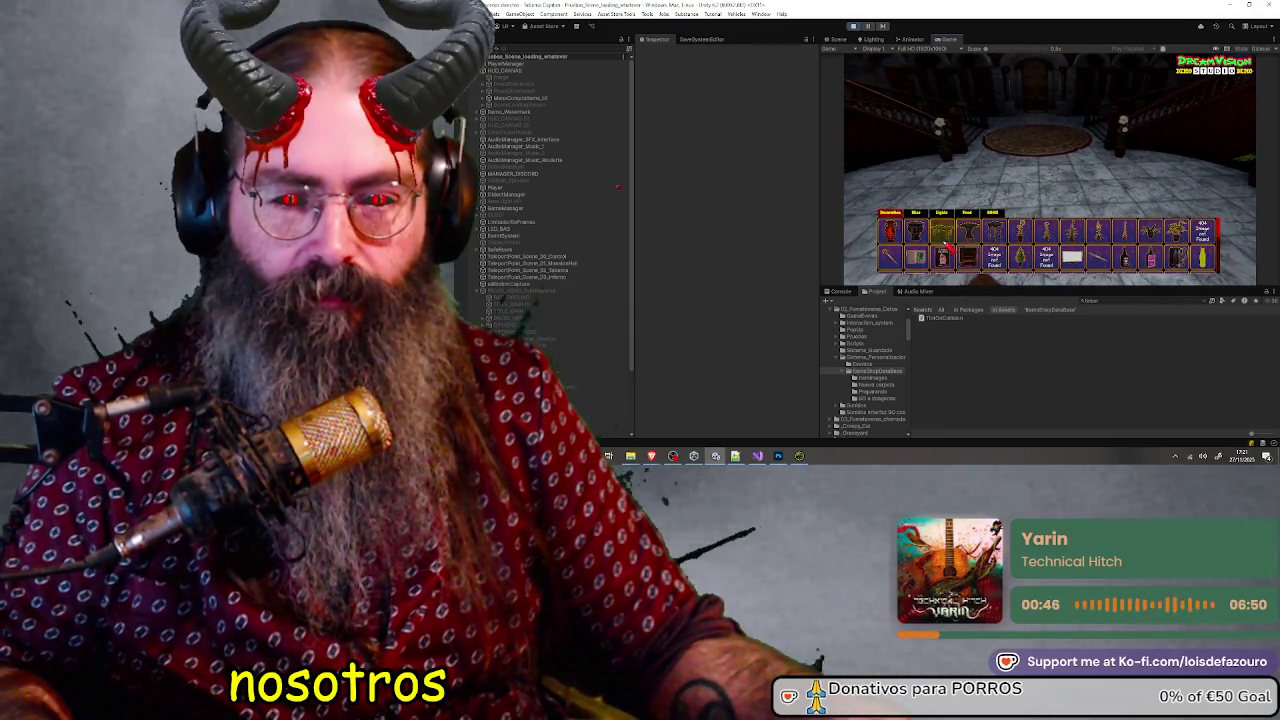
pyautogui.click(970, 236)
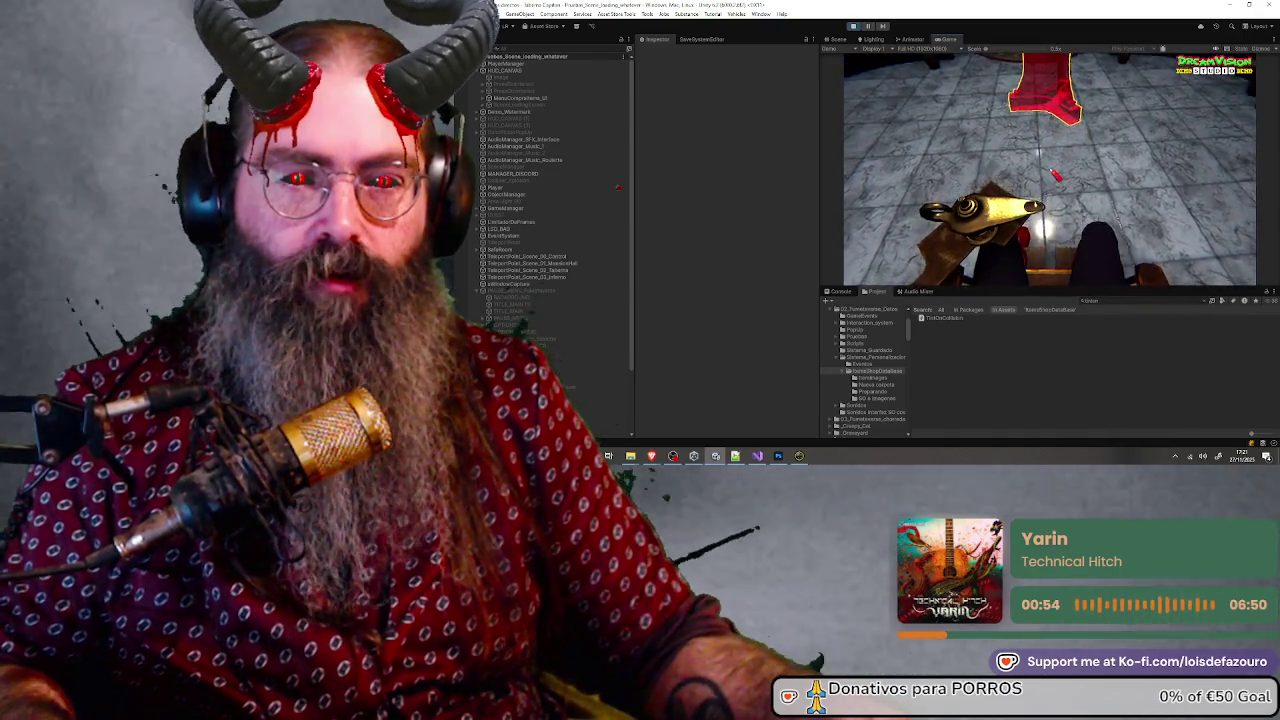
pyautogui.press('e')
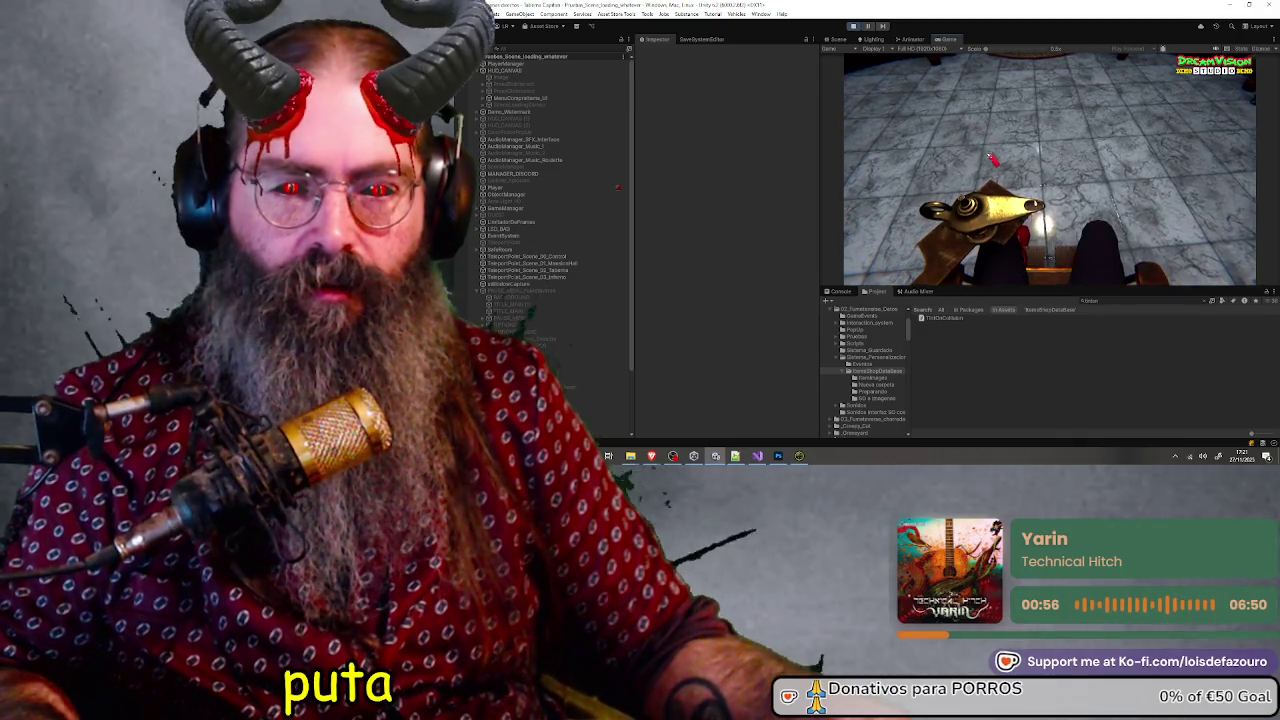
pyautogui.press('e')
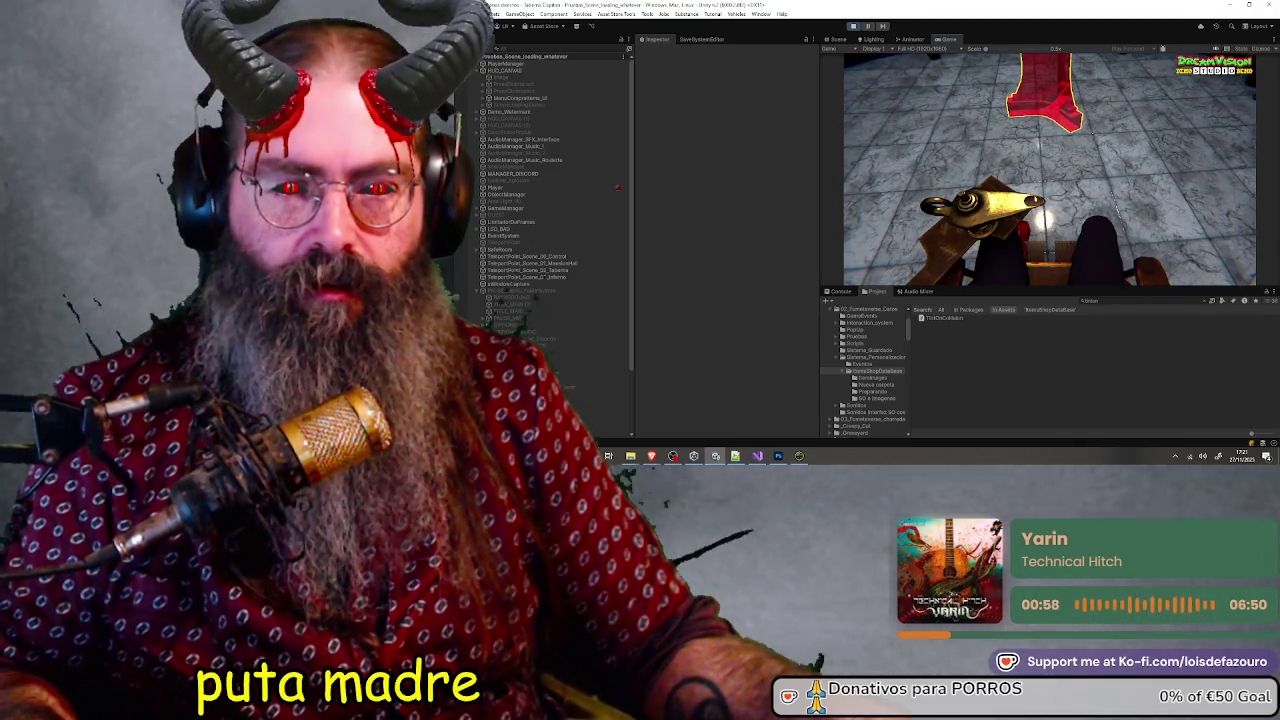
# Step: Stop play, check the red carpet and Mesa_Small_01 table's Tint On Collision settings, then replay
pyautogui.click(853, 26)
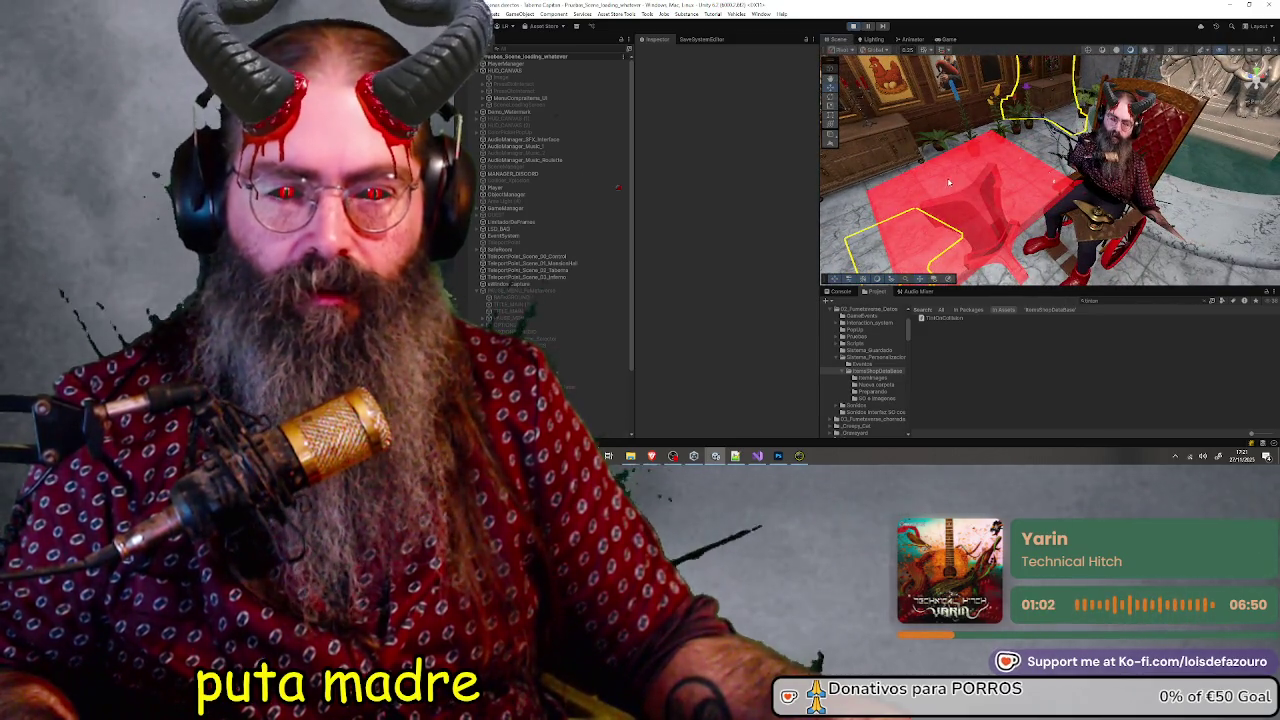
pyautogui.click(948, 218)
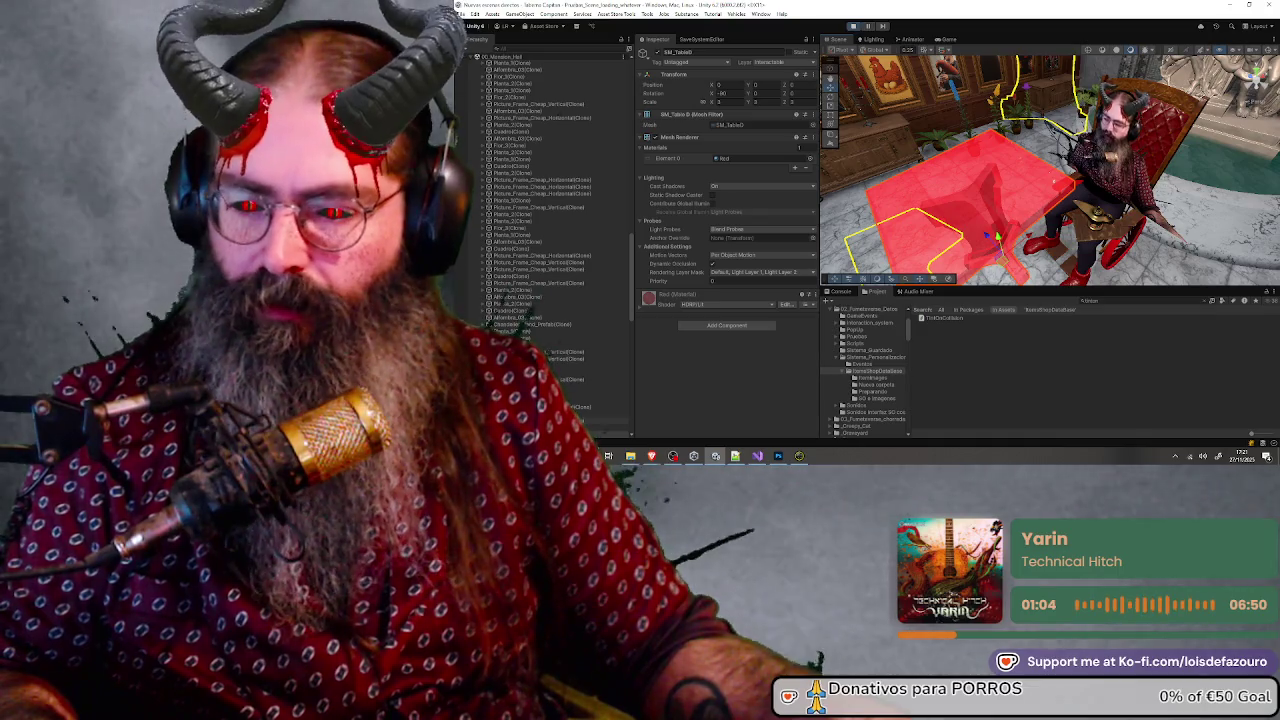
pyautogui.click(990, 237)
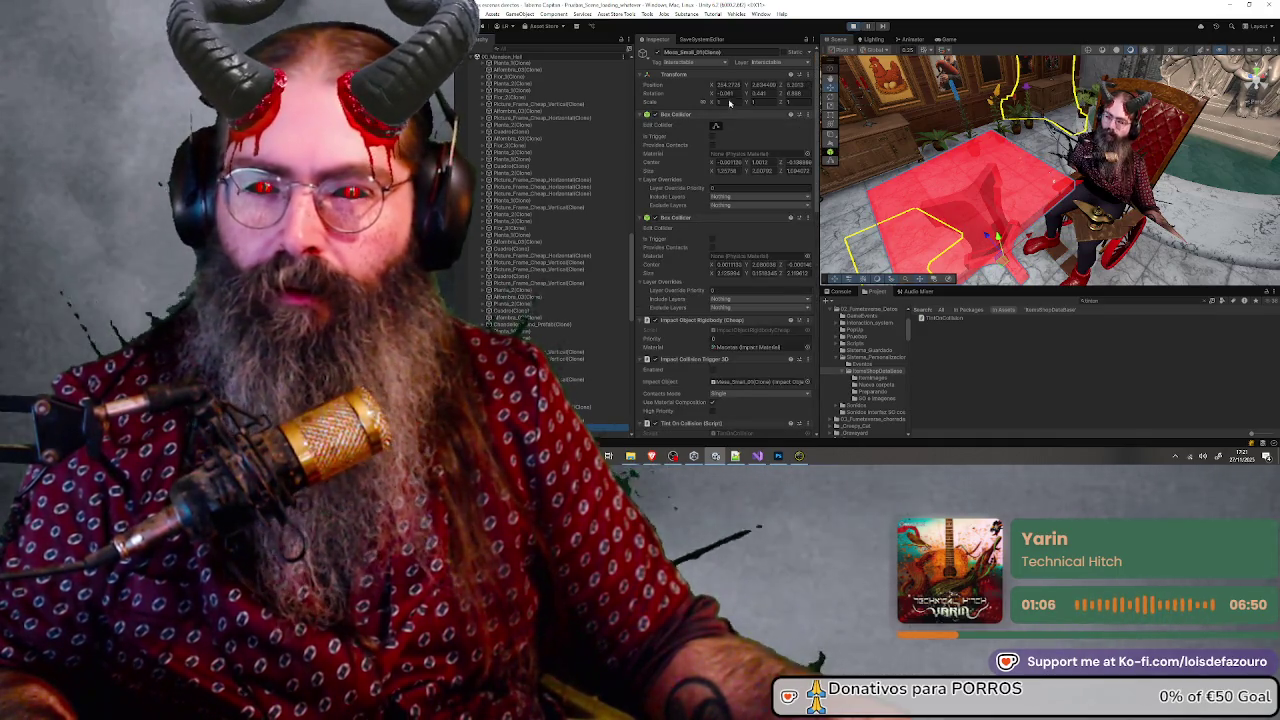
pyautogui.scroll(-8, 695, 230)
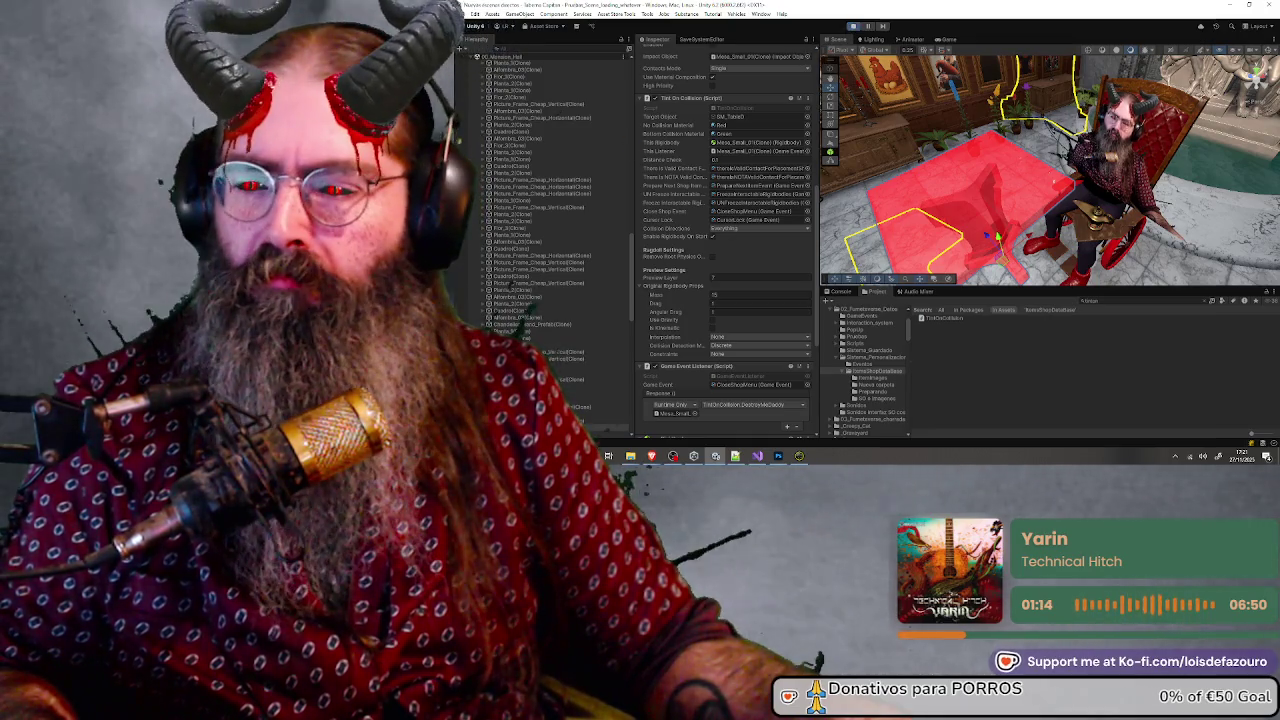
pyautogui.click(852, 26)
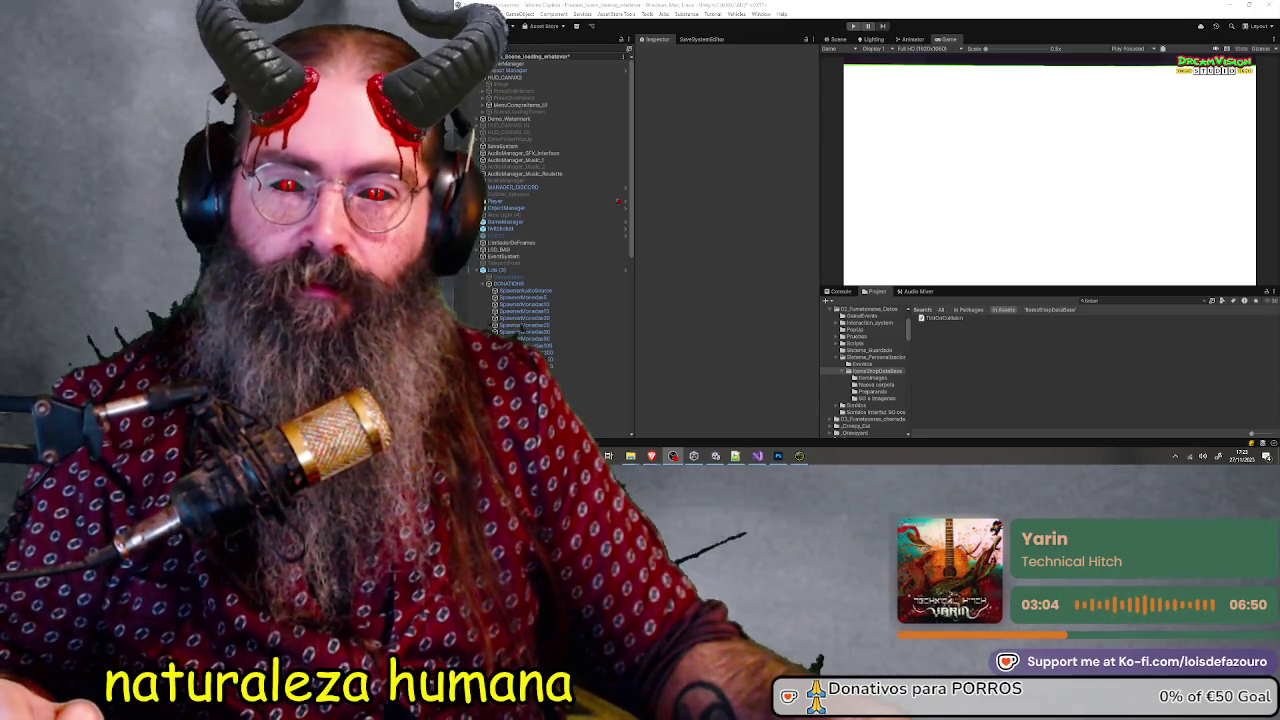
# Step: Refocus the Unity Editor while the demo scene loads in Play mode, with the Game view showing
pyautogui.click(724, 185)
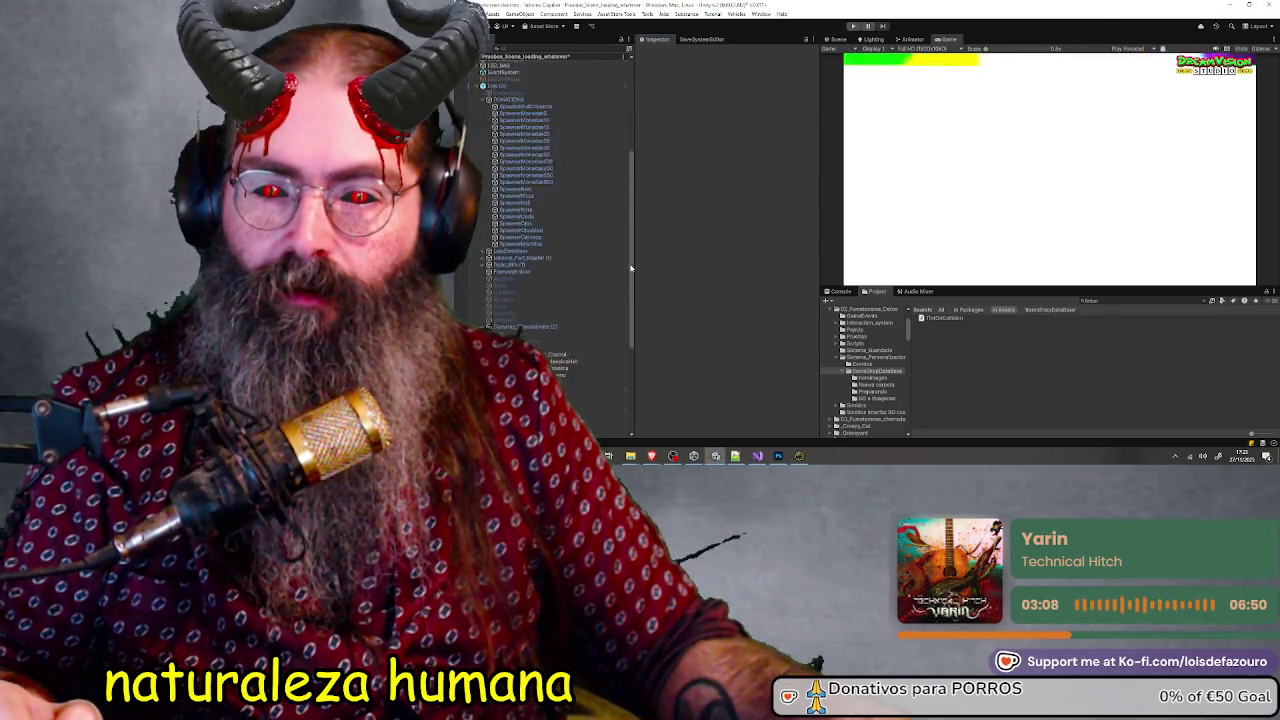
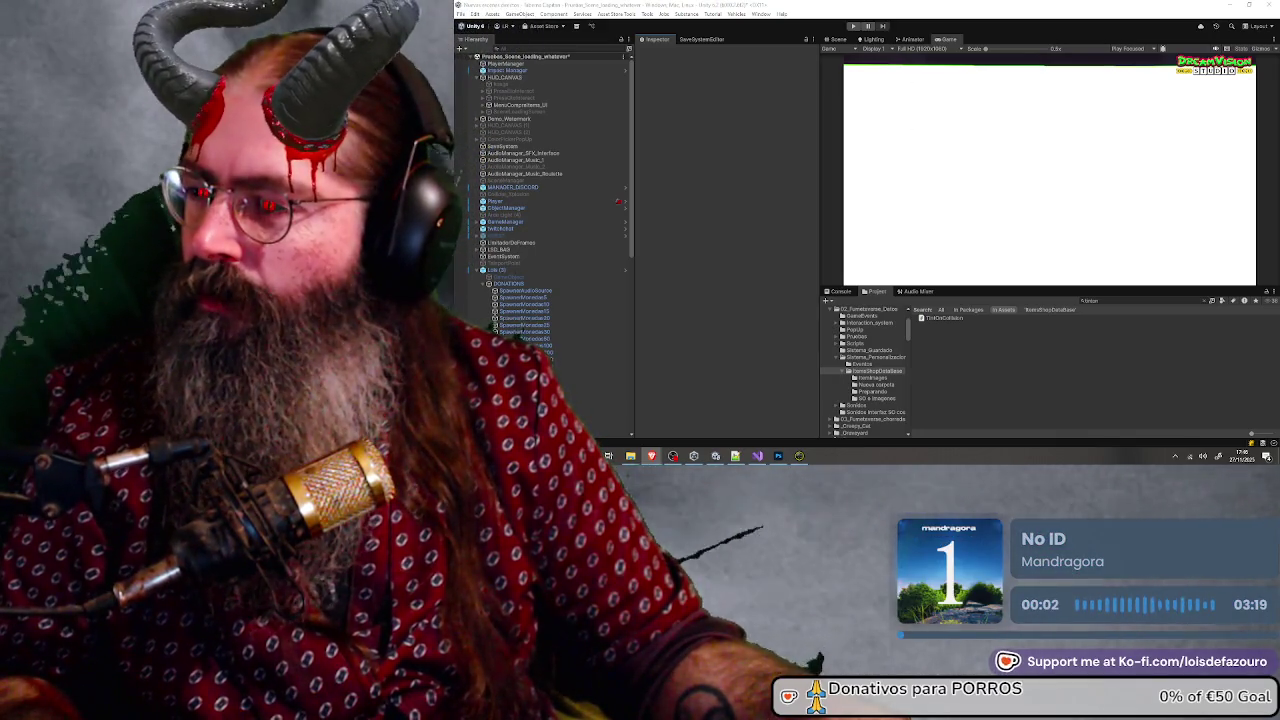
# Step: Bring Visual Studio forward with TintOnCollision.cs, showing the ForcePreviewLayers method
pyautogui.click(757, 456)
pyautogui.scroll(20, 757, 234)
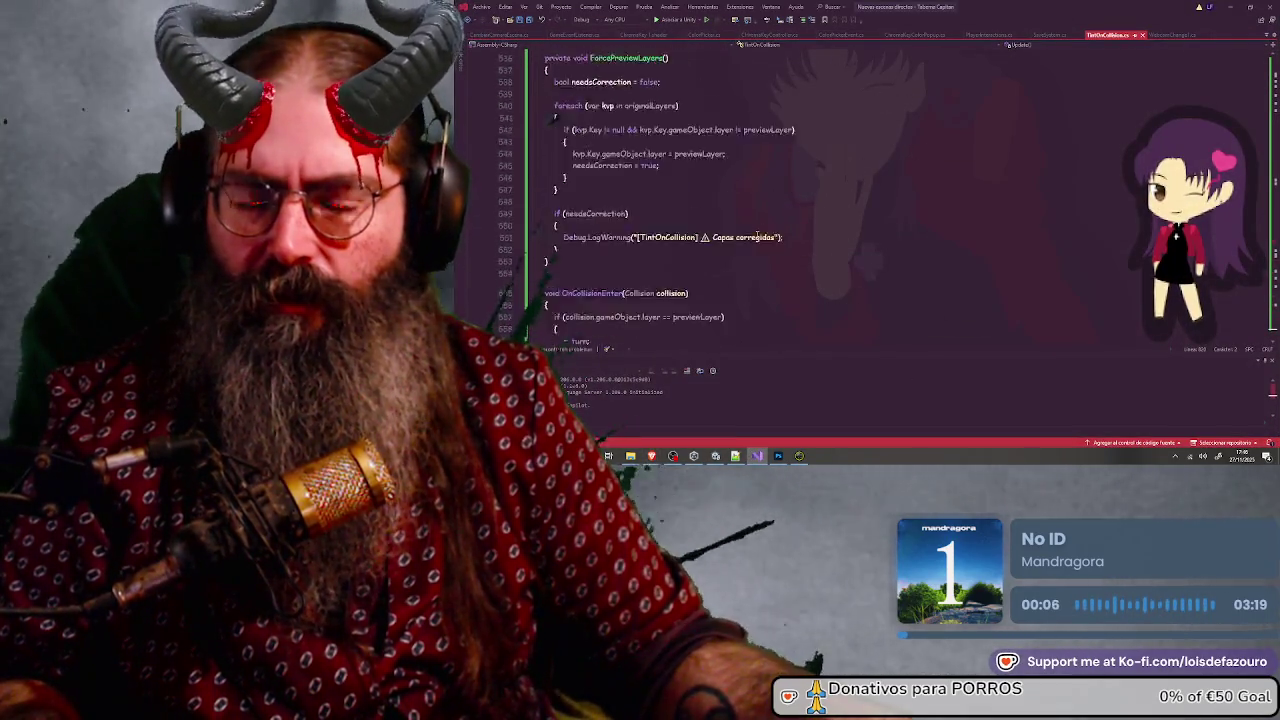
pyautogui.scroll(-18, 553, 117)
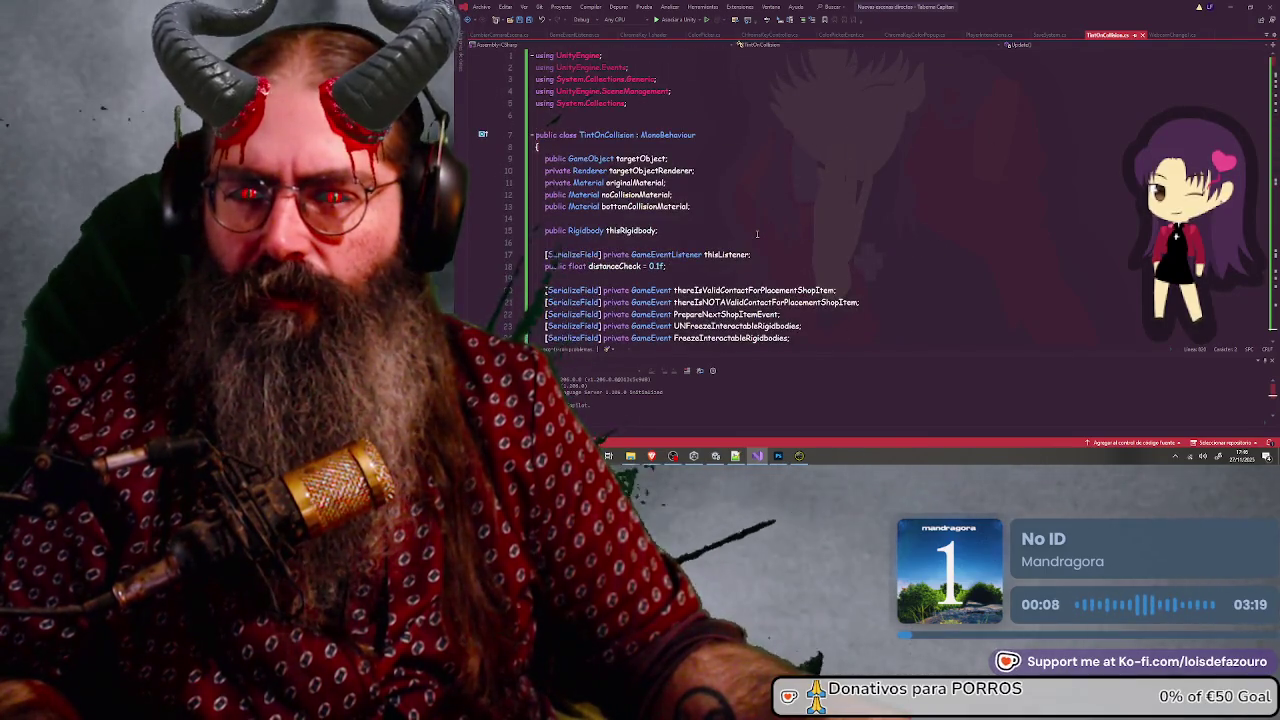
pyautogui.scroll(-13, 757, 234)
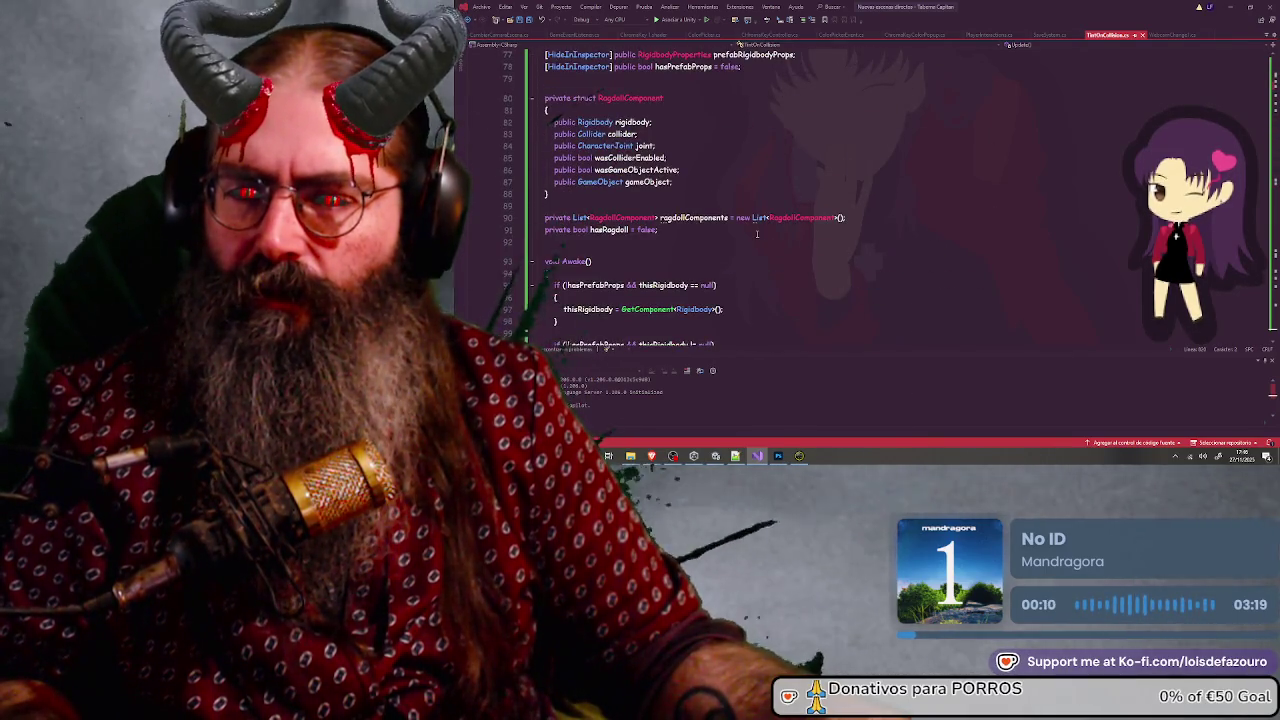
pyautogui.scroll(-5, 757, 234)
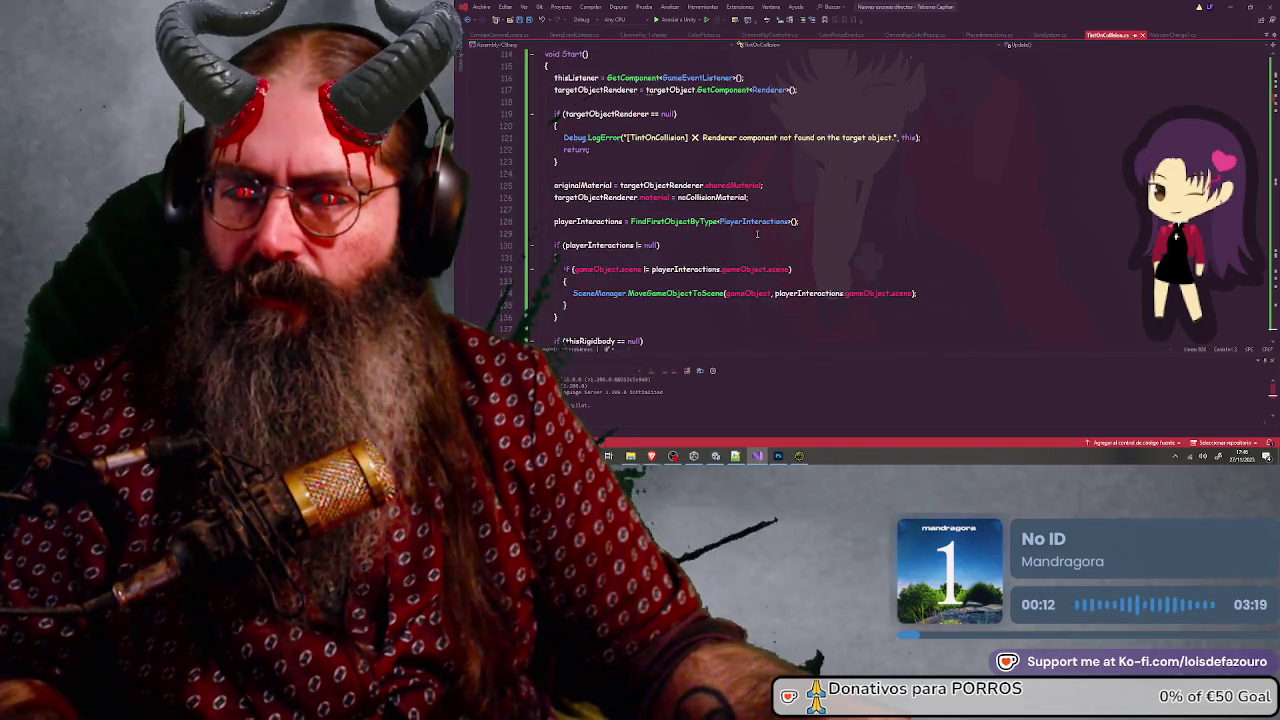
pyautogui.scroll(-5, 757, 234)
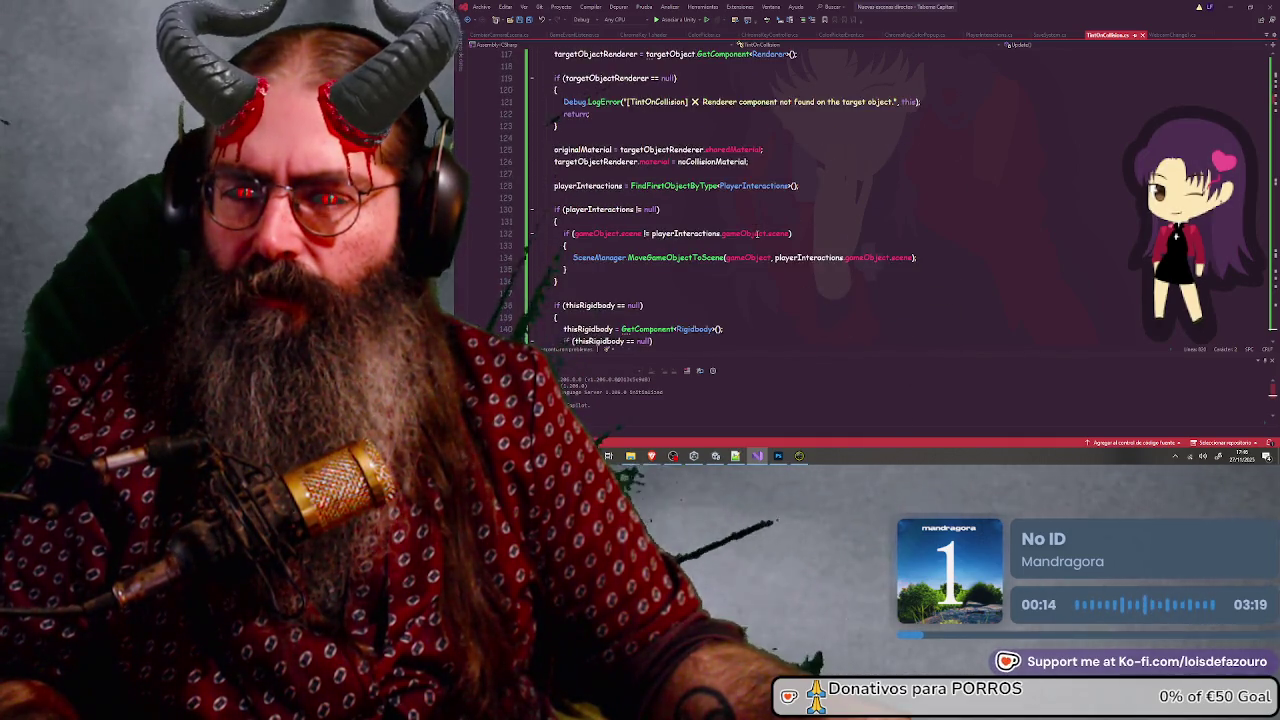
pyautogui.scroll(-15, 757, 234)
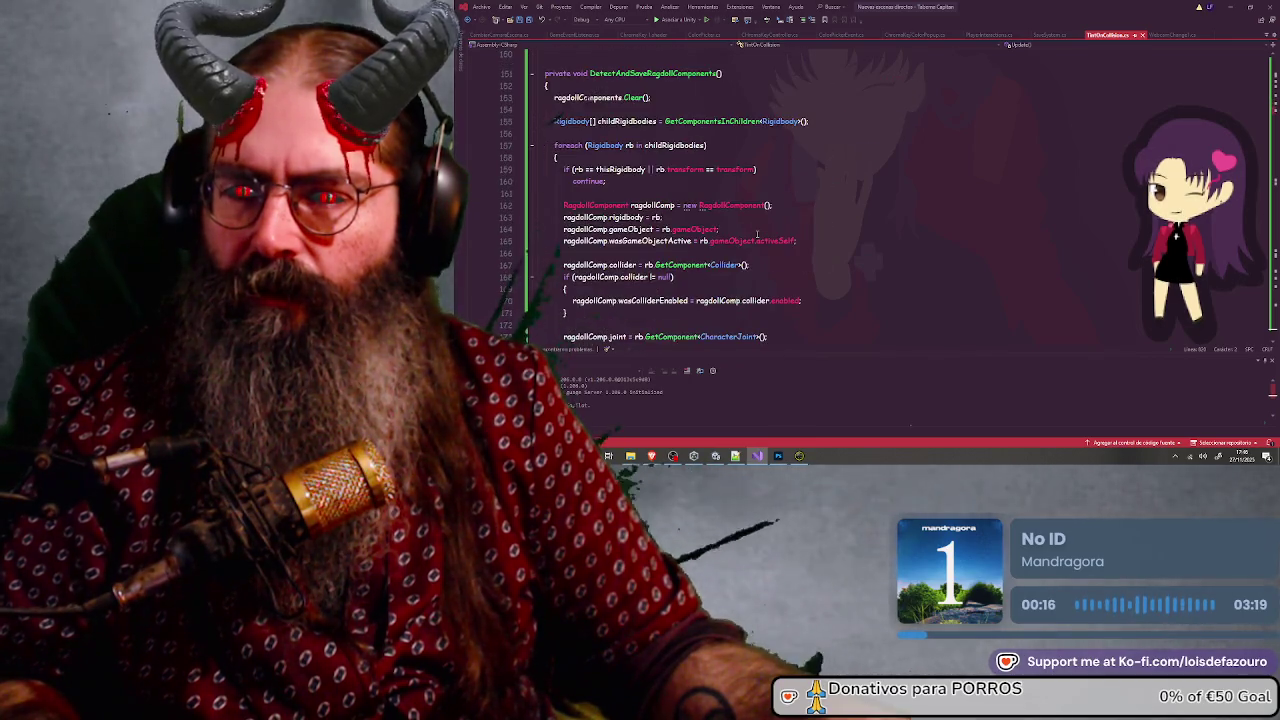
pyautogui.scroll(-4, 757, 234)
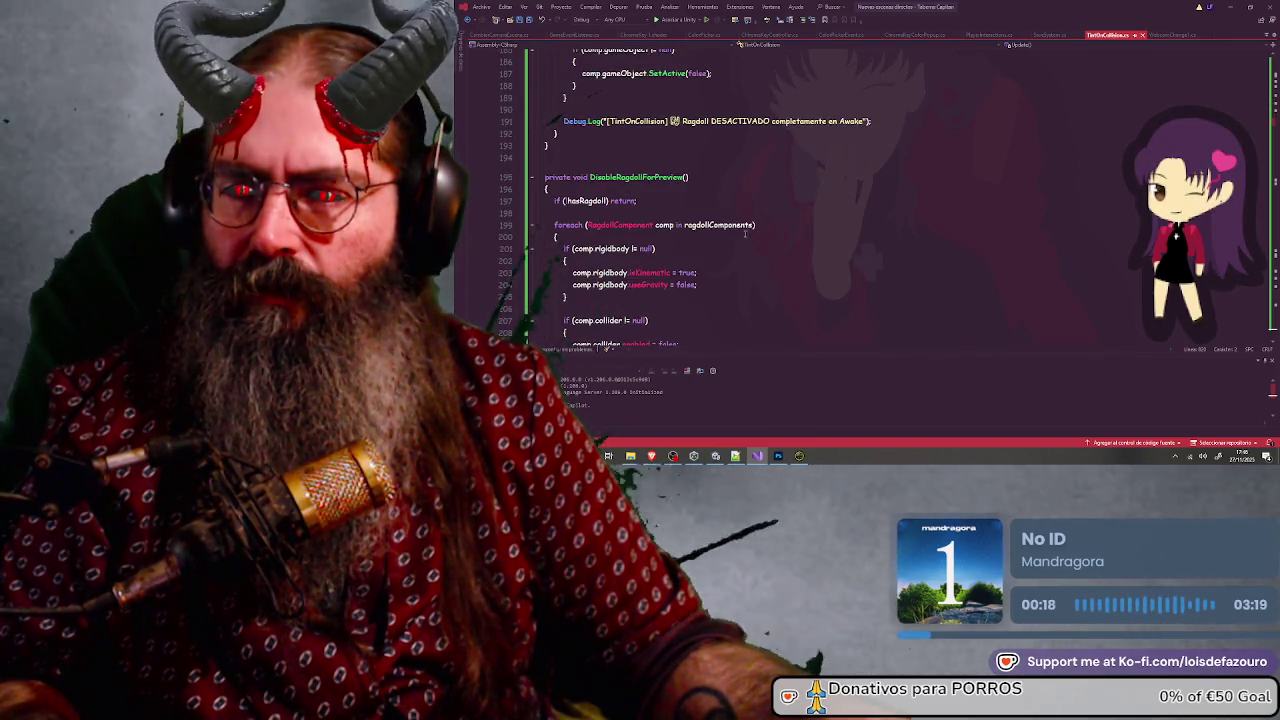
pyautogui.scroll(4, 740, 233)
pyautogui.scroll(5, 739, 233)
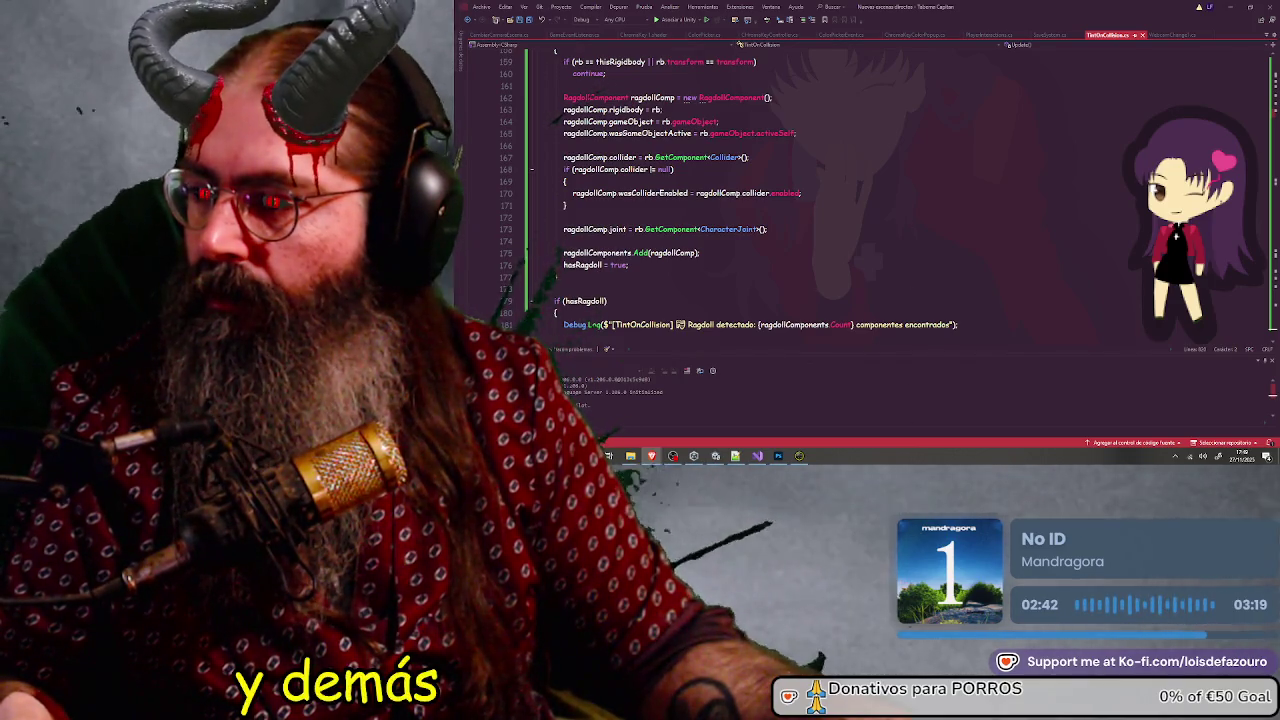
pyautogui.scroll(20, 707, 204)
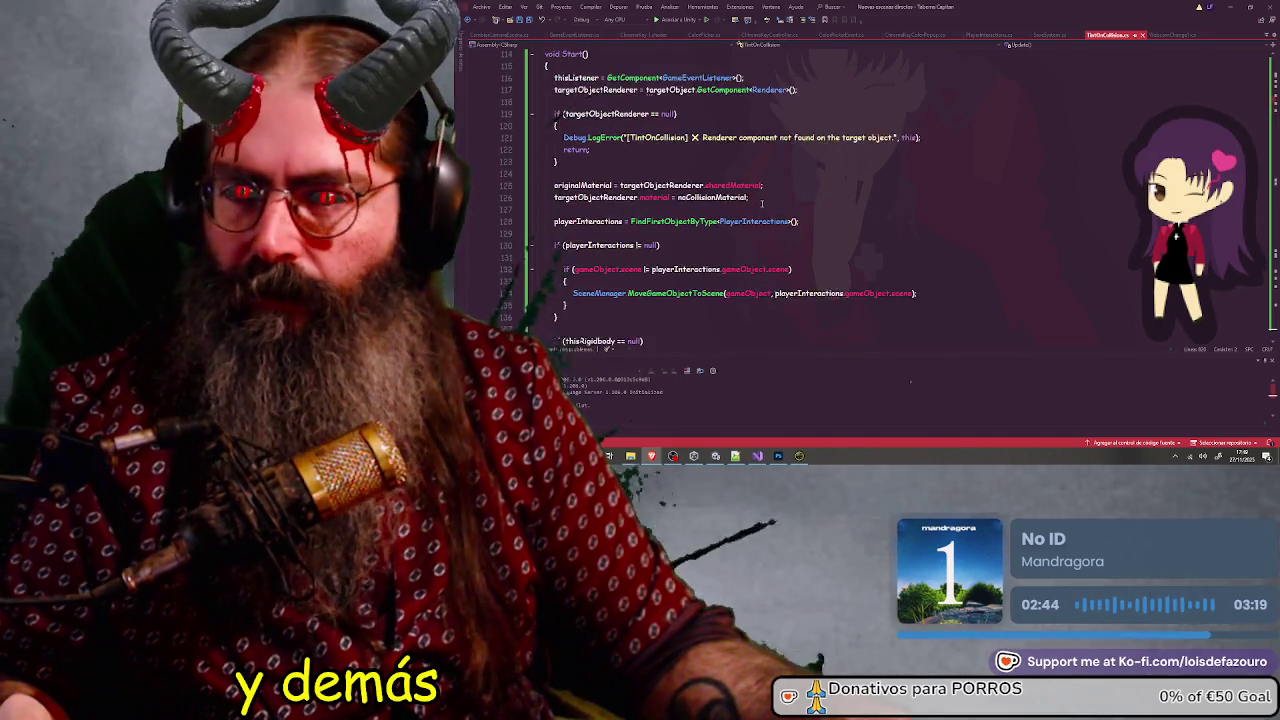
pyautogui.scroll(-3, 762, 204)
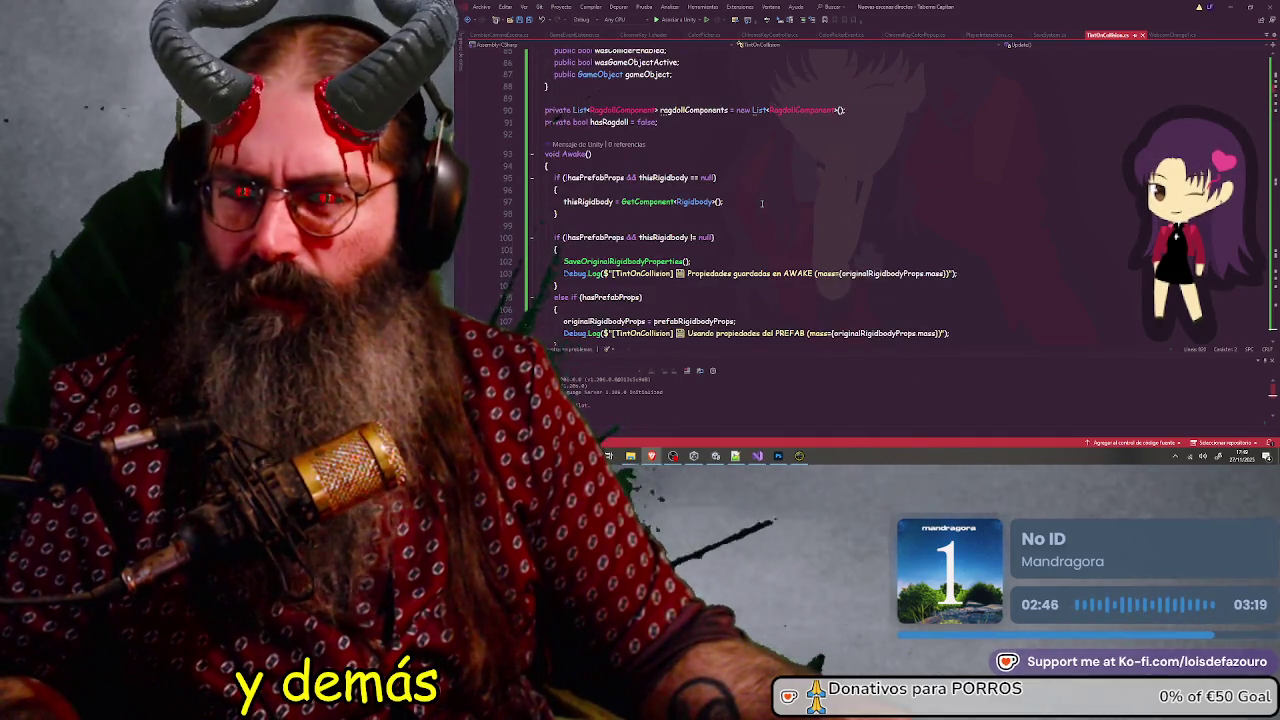
pyautogui.scroll(-8, 762, 204)
pyautogui.scroll(-9, 762, 204)
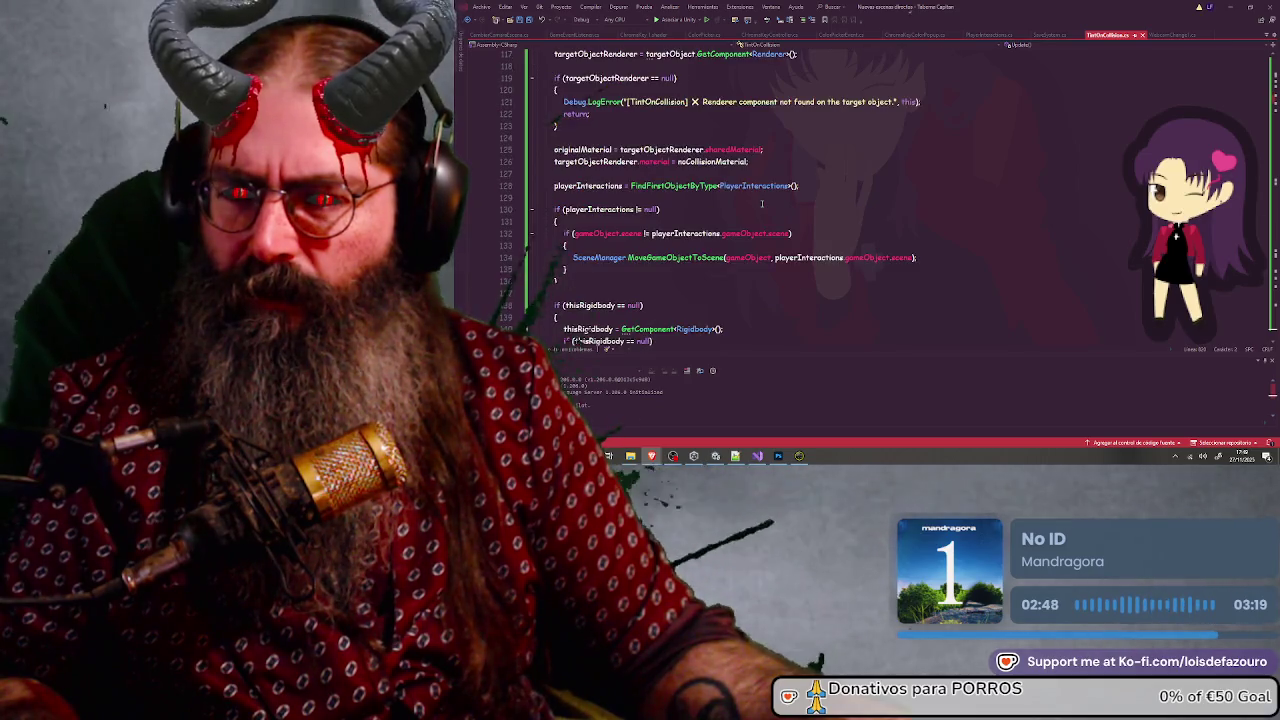
pyautogui.scroll(3, 762, 204)
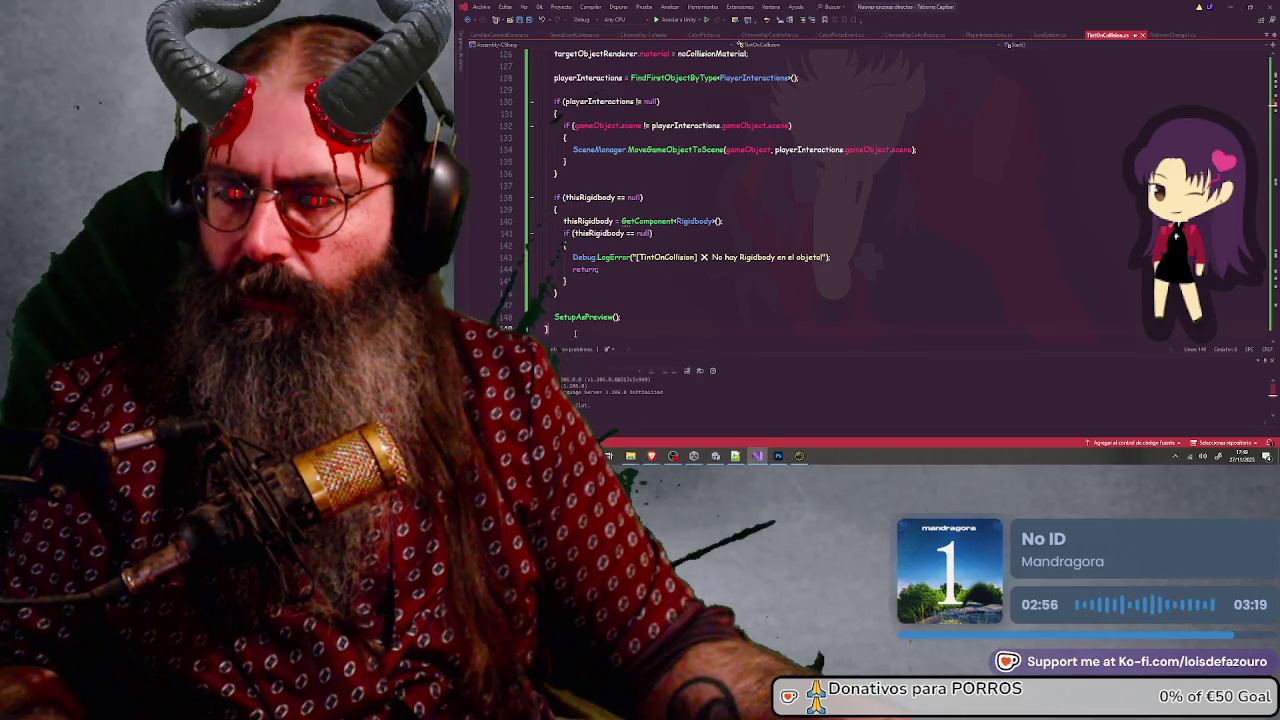
pyautogui.scroll(5, 575, 334)
pyautogui.scroll(2, 575, 334)
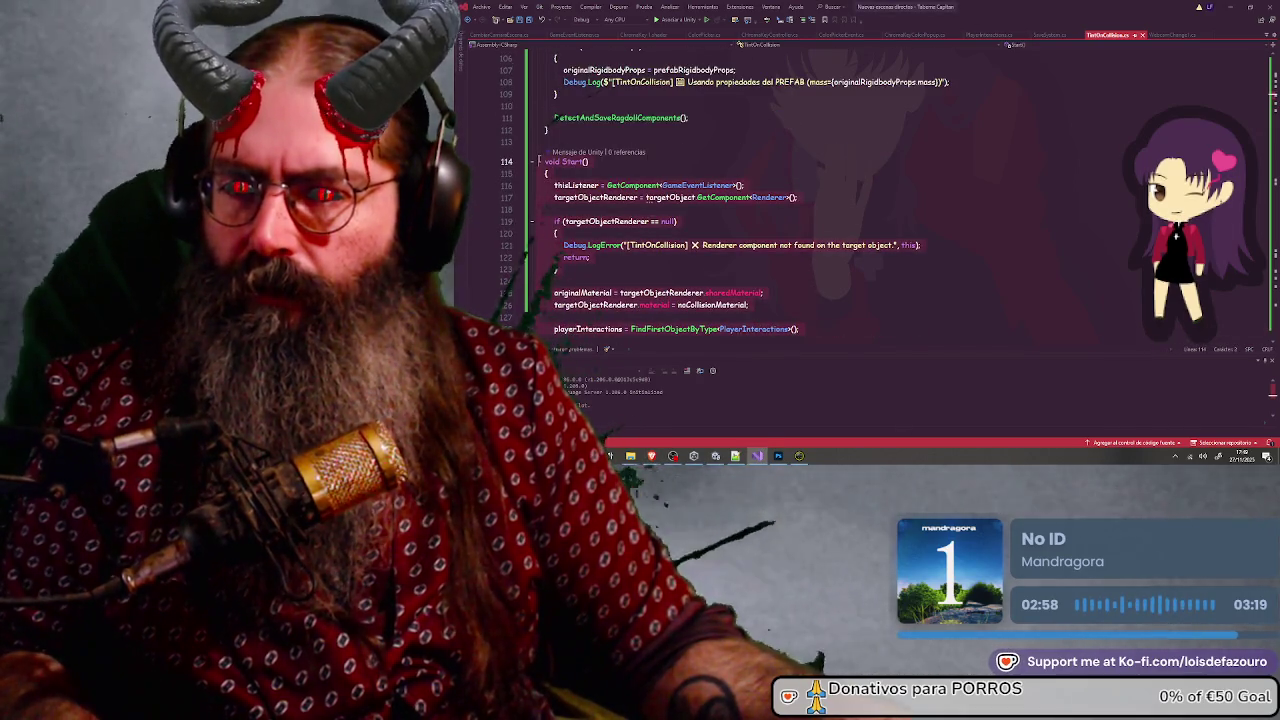
pyautogui.scroll(-10, 552, 171)
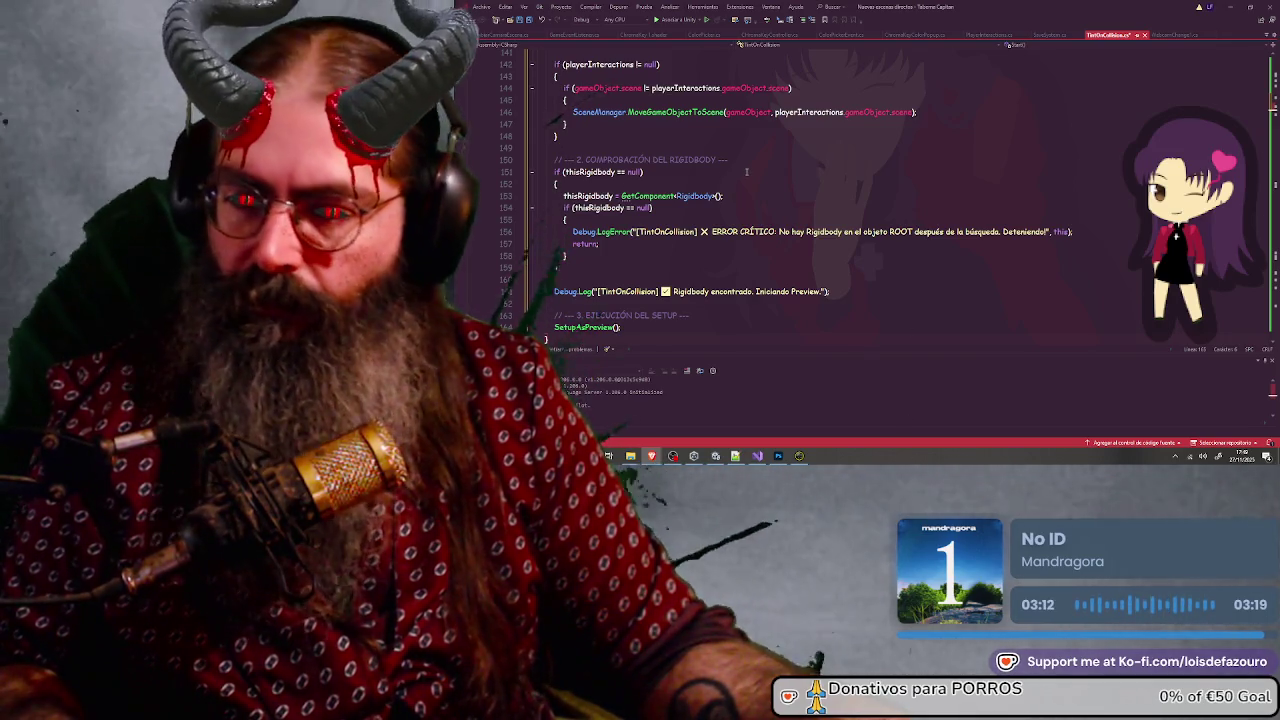
# Step: Search for 'setupas' to reach the SetupAsPreview method definition at line 297
pyautogui.hotkey('ctrl', 'f')
pyautogui.write('se')
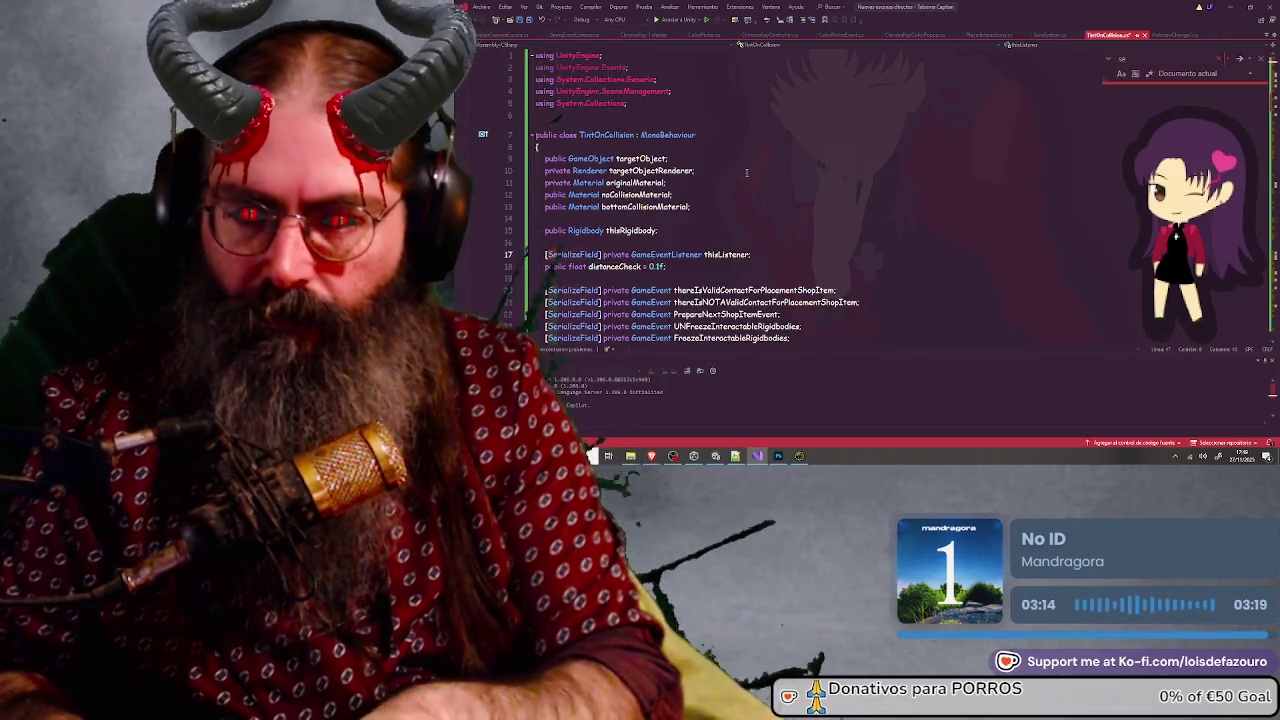
pyautogui.write('tupas')
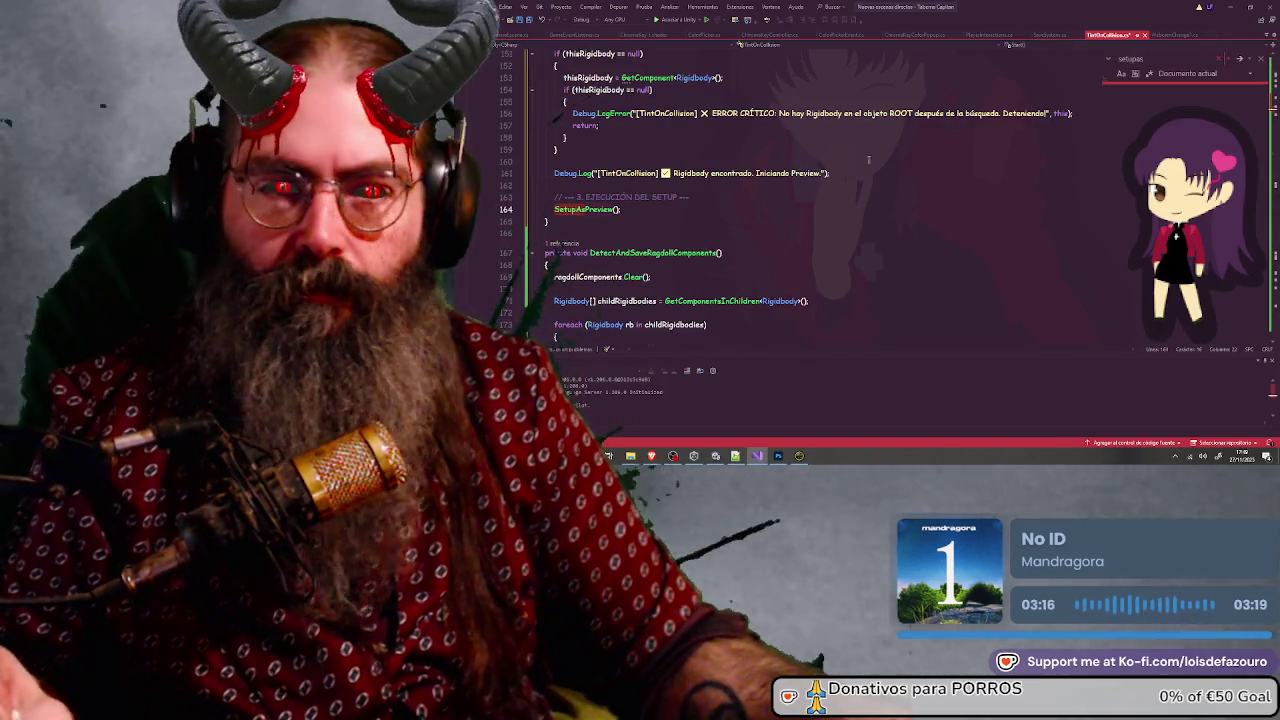
pyautogui.click(1240, 60)
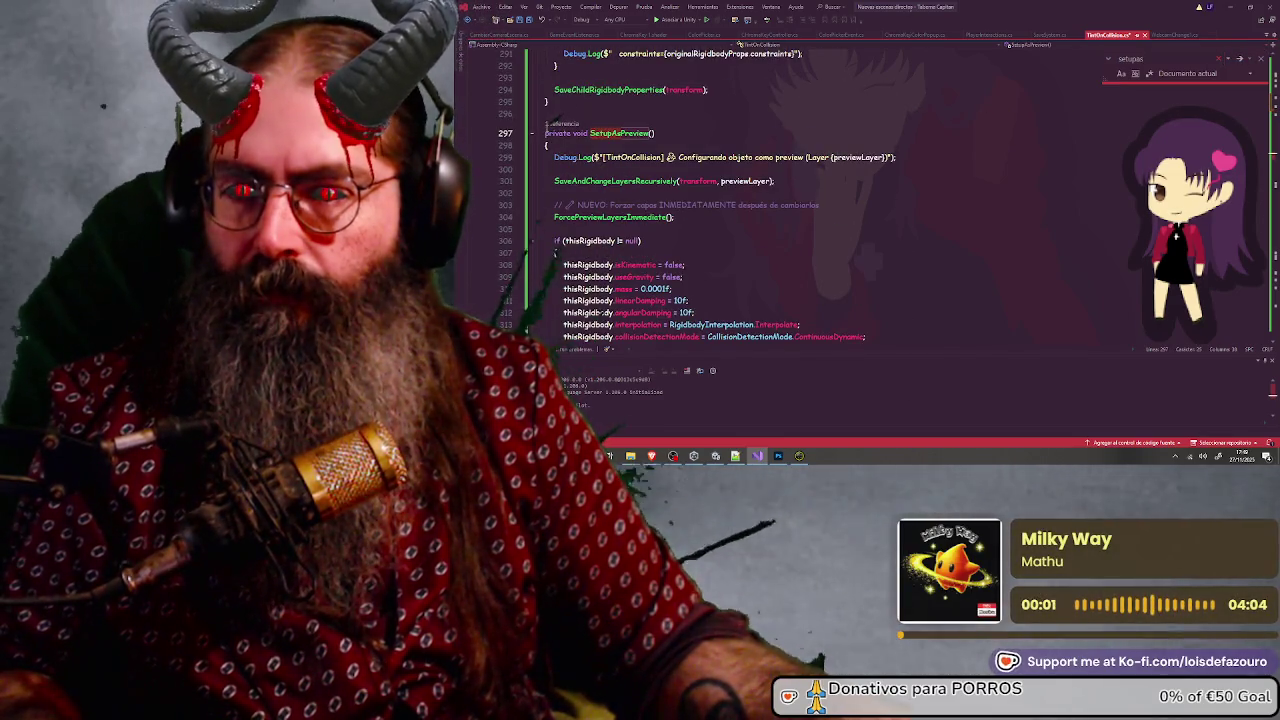
# Step: Make SetupAsPreview end with a completion log message, save TintOnCollision.cs, and return to Unity
pyautogui.scroll(-7, 596, 250)
pyautogui.click(597, 193)
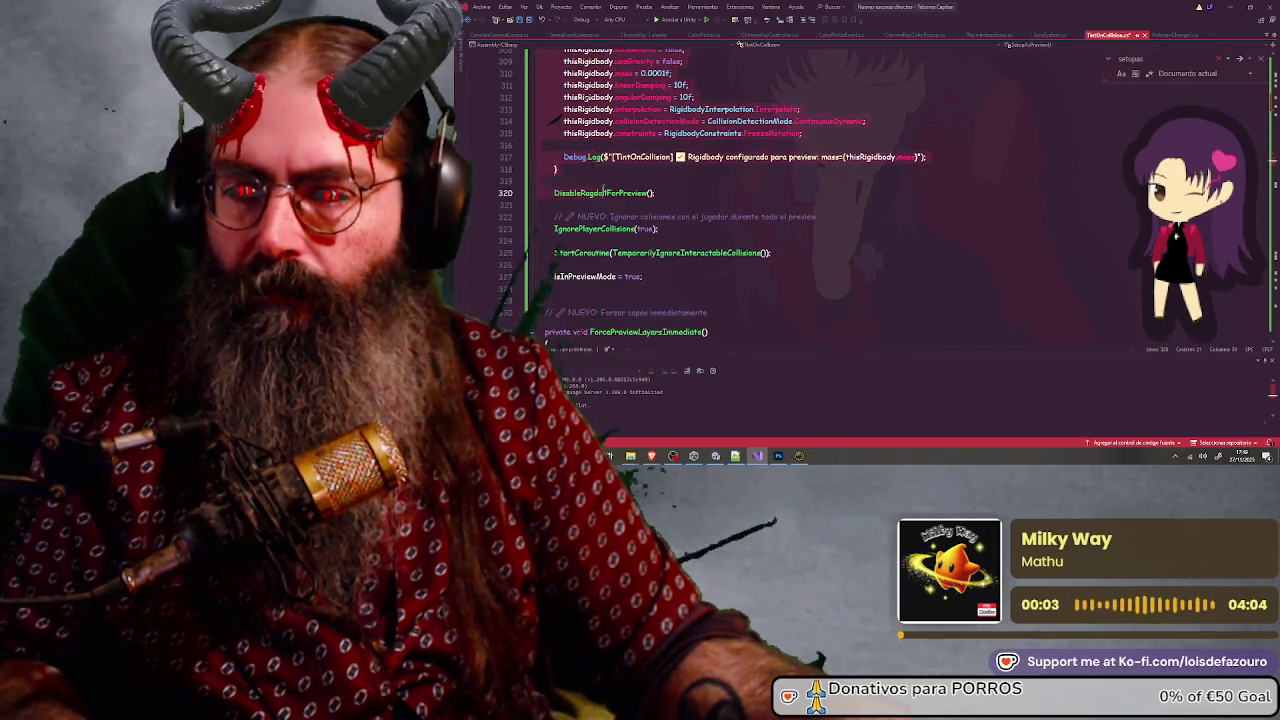
pyautogui.scroll(-1, 597, 193)
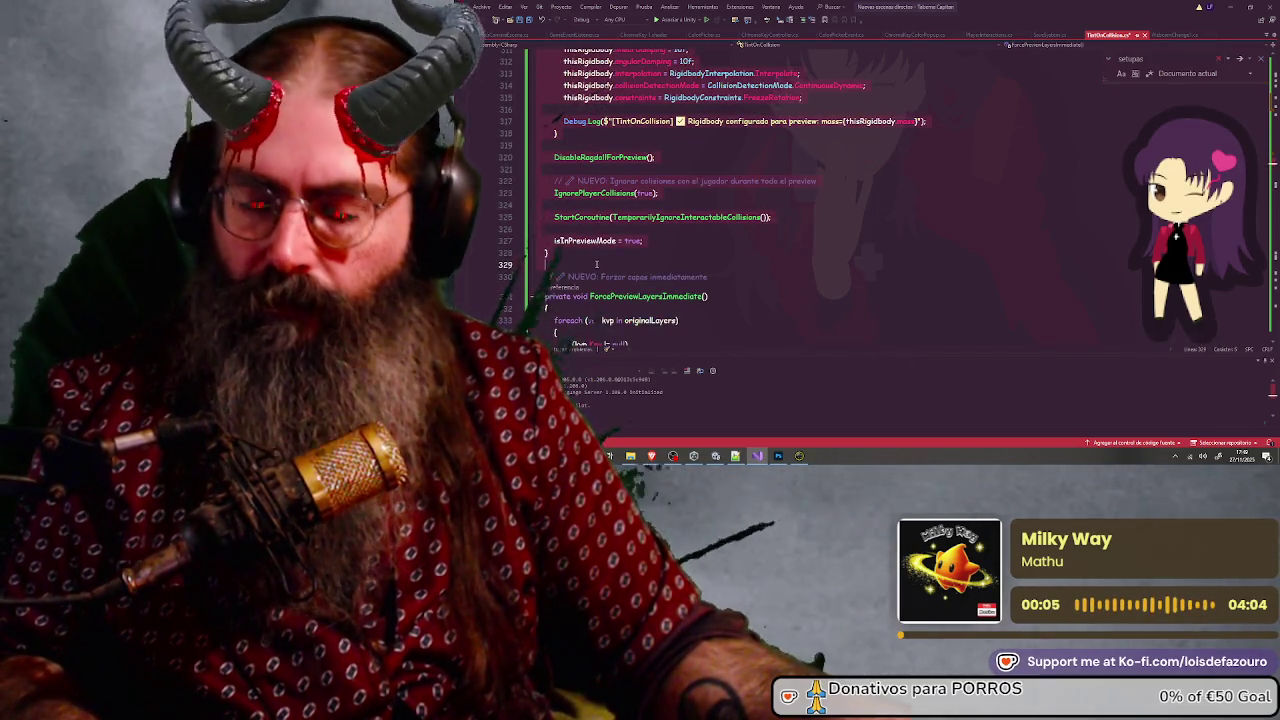
pyautogui.hotkey('ctrl', 'z')
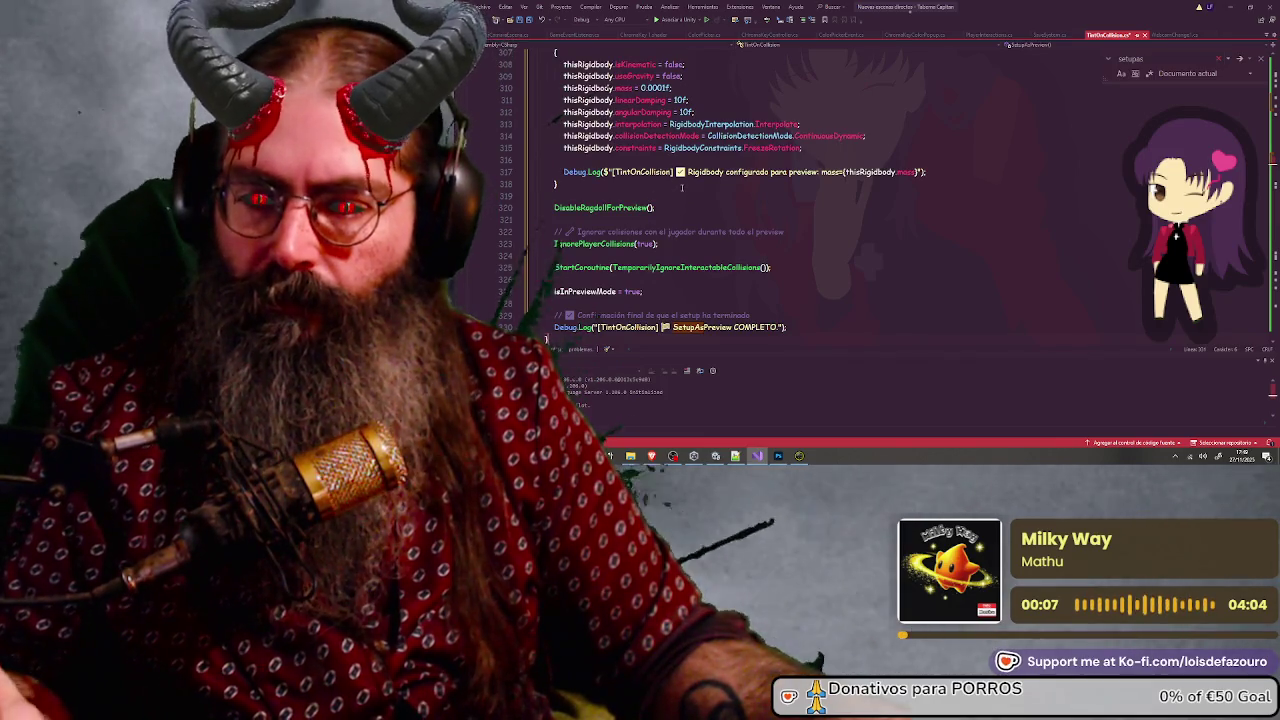
pyautogui.hotkey('ctrl', 's')
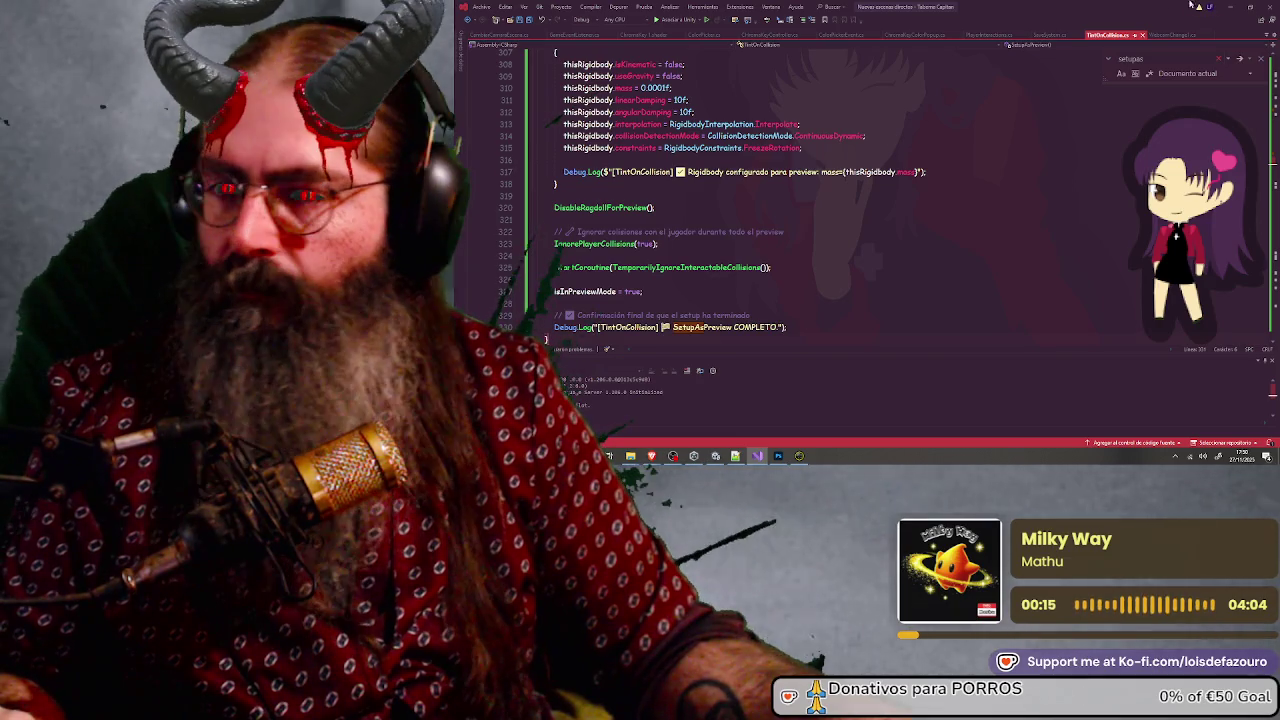
pyautogui.click(1230, 6)
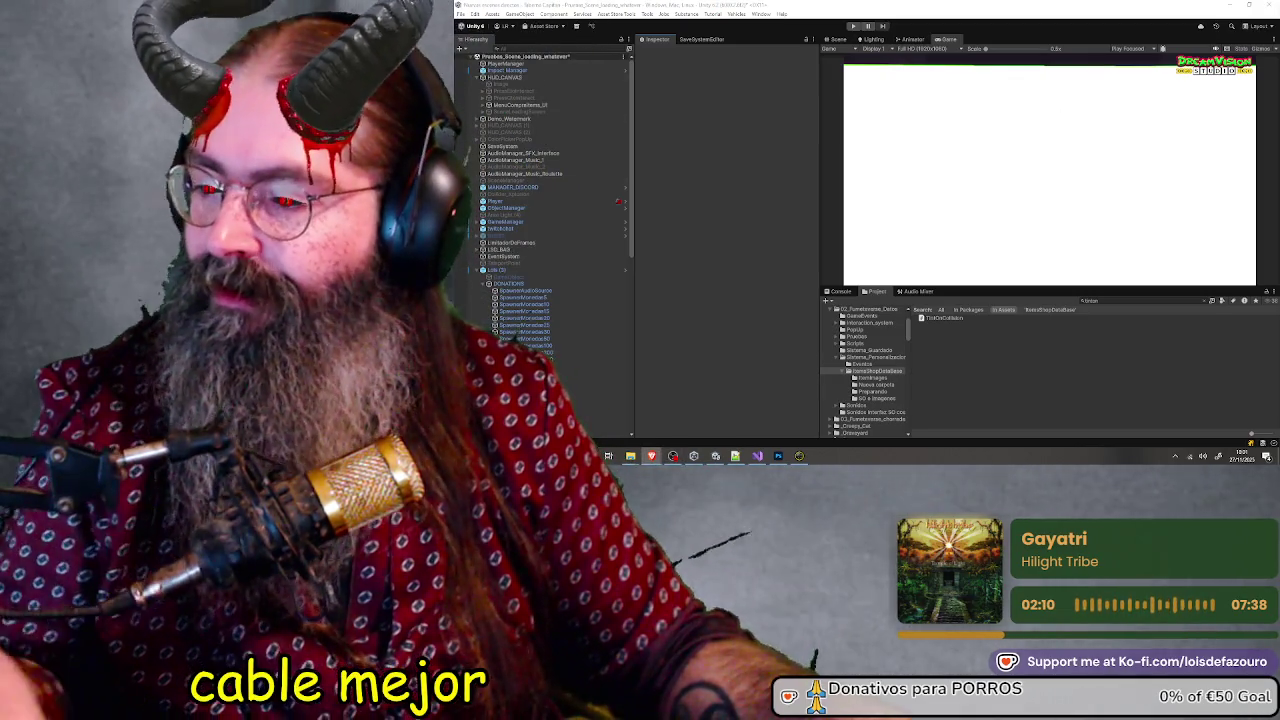
# Step: Save the plant icon document, close Photoshop, and start Unity play mode
pyautogui.hotkey('alt', 'Tab')
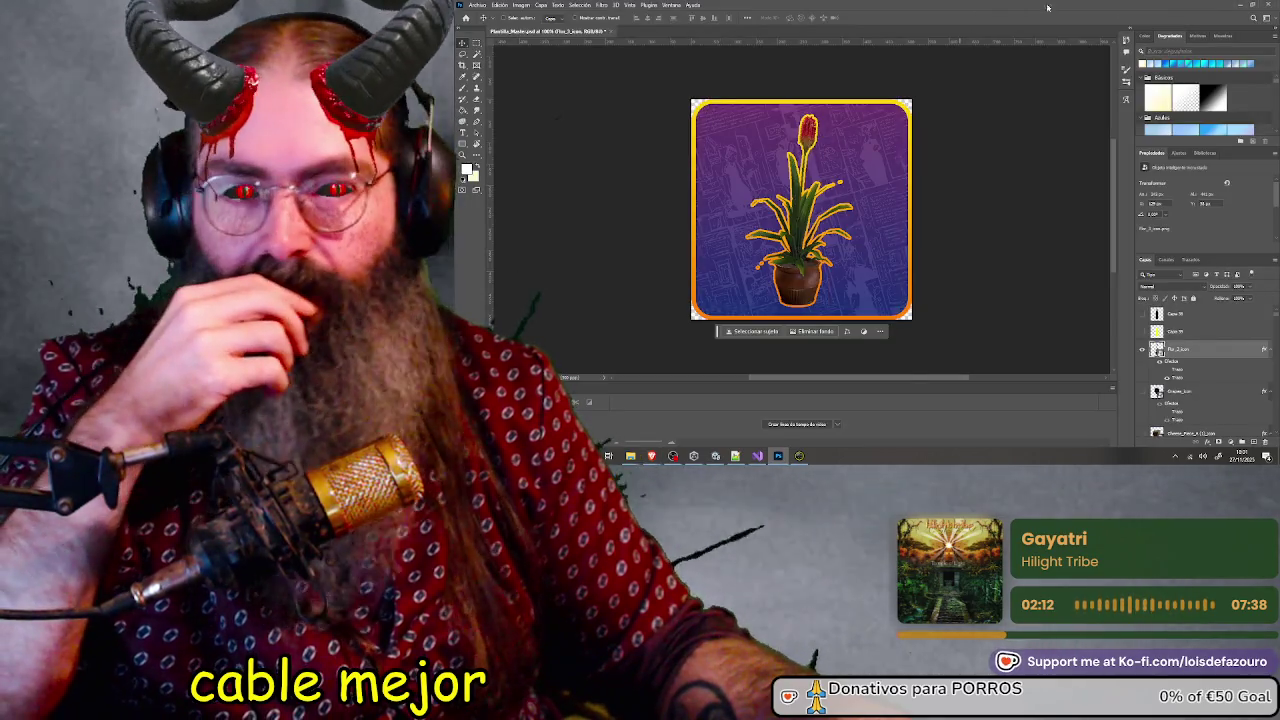
pyautogui.hotkey('ctrl', 's')
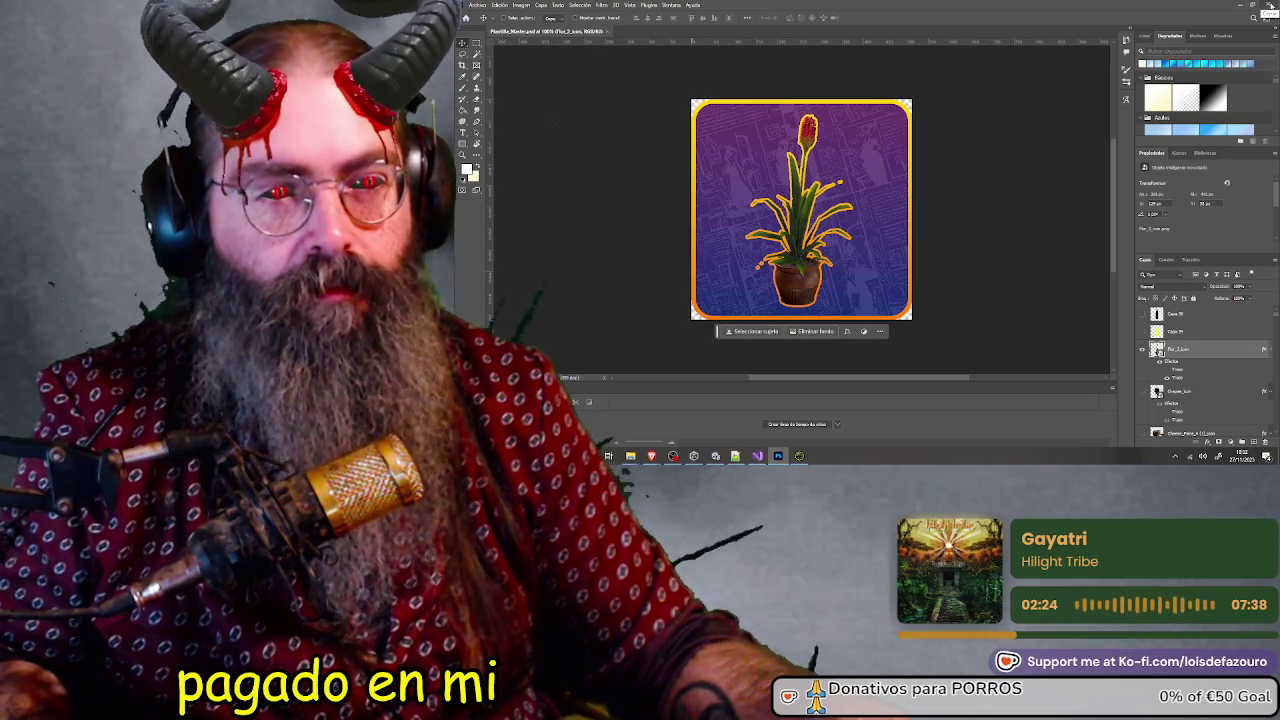
pyautogui.click(1269, 5)
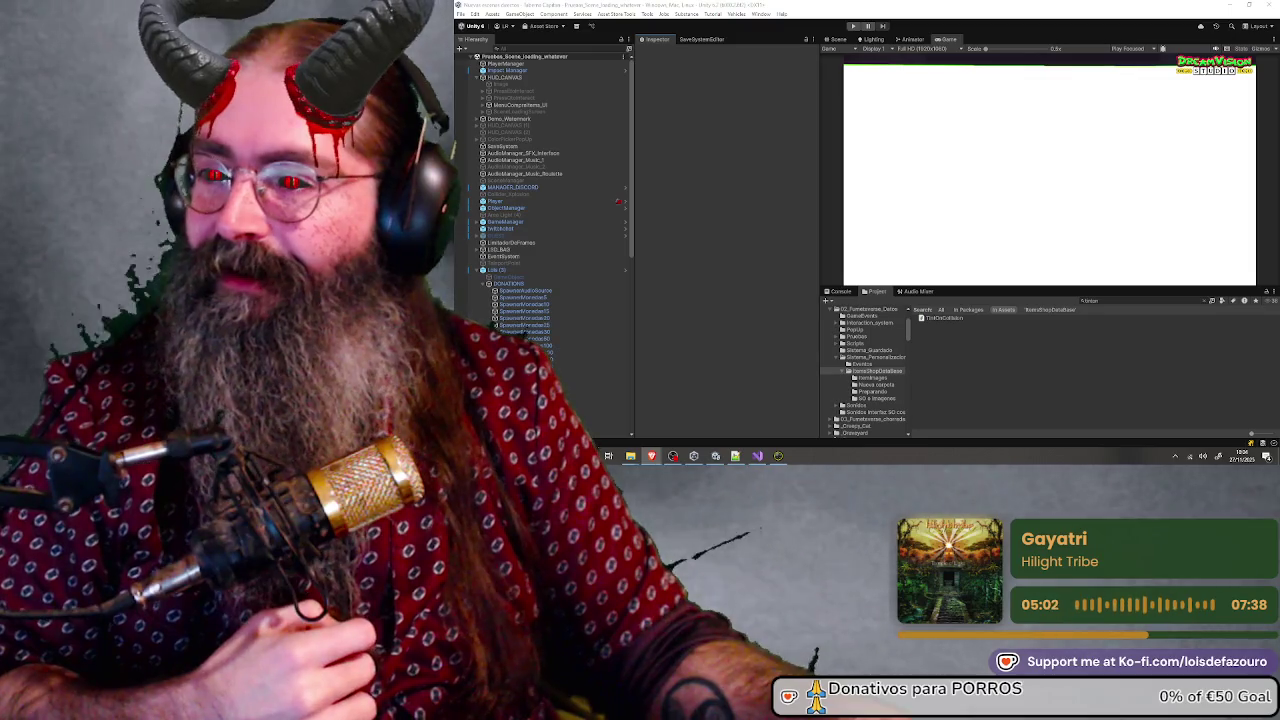
pyautogui.hotkey('ctrl', 'p')
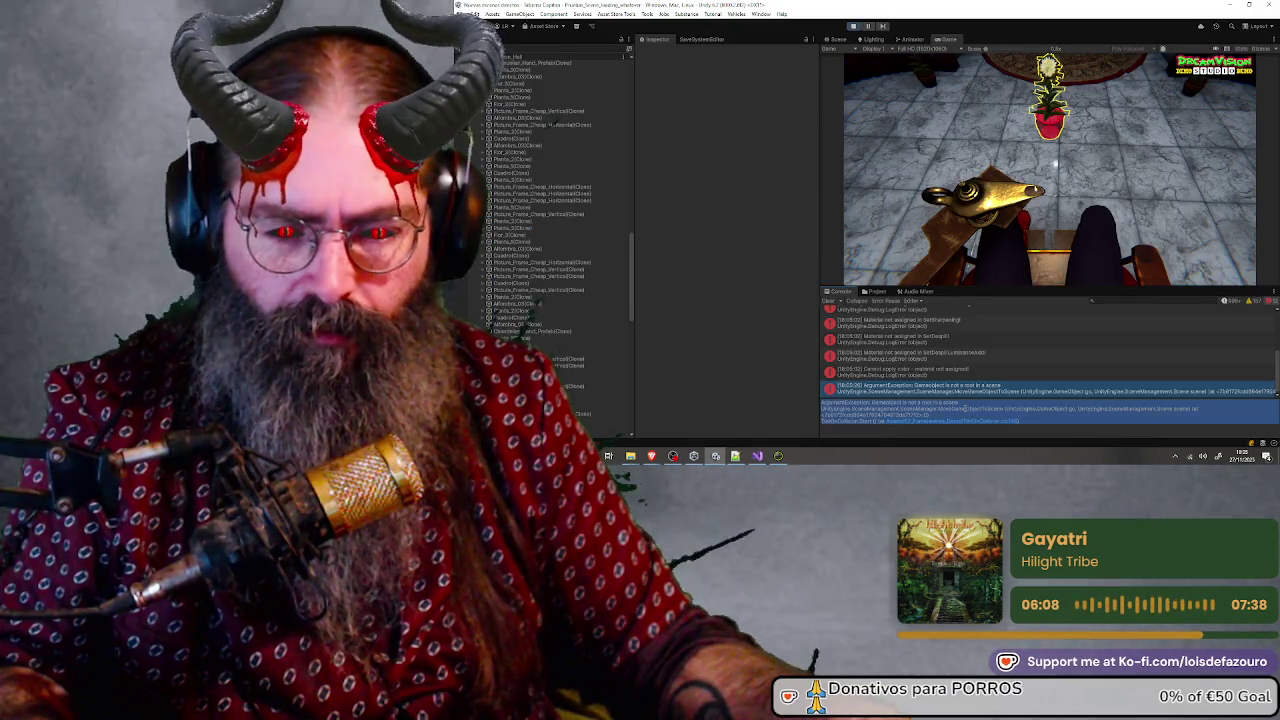
# Step: Switch from Unity to another open program while play mode runs
pyautogui.hotkey('alt', 'Tab')
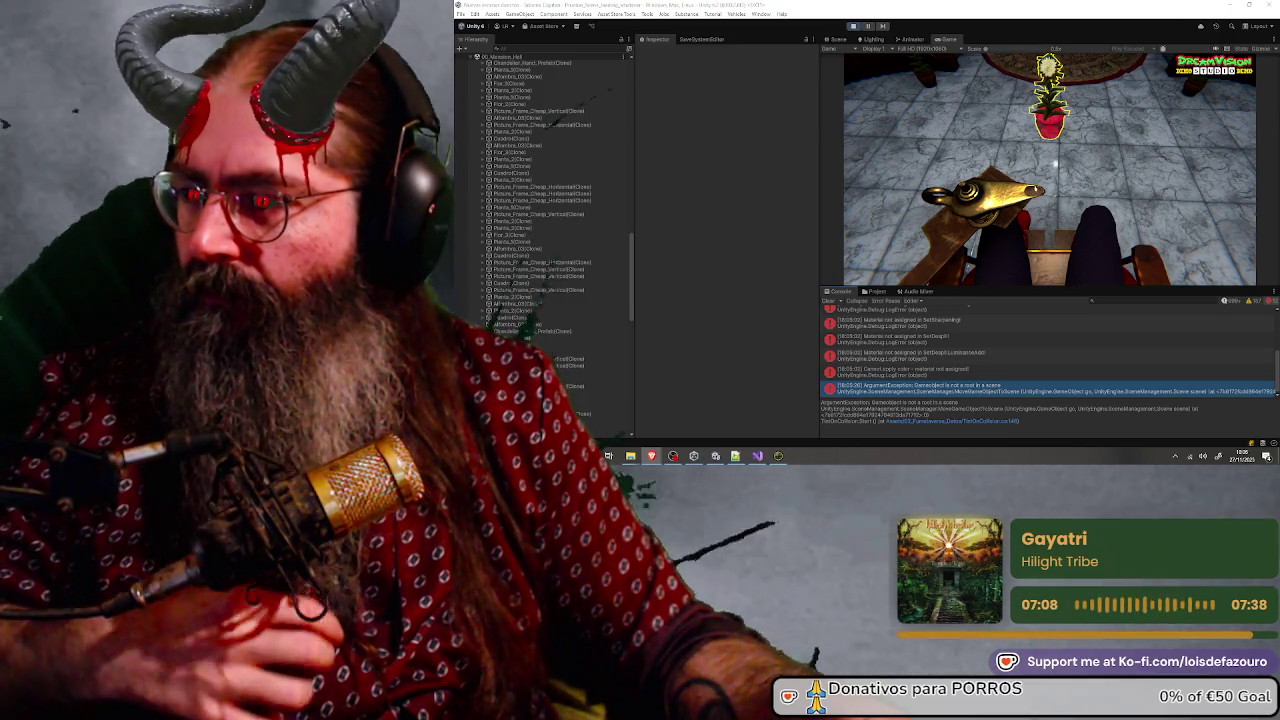
# Step: Stop play mode, look through the console errors, and clear the console
pyautogui.click(853, 25)
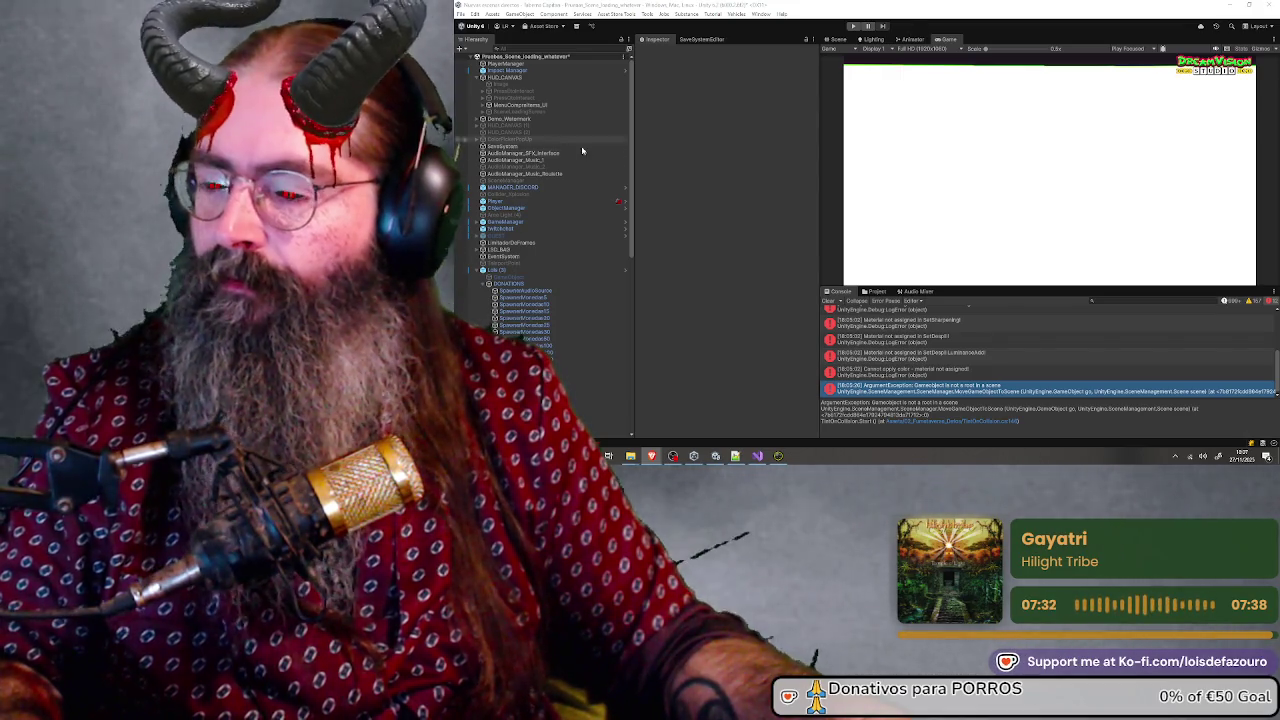
pyautogui.scroll(3, 889, 356)
pyautogui.scroll(-3, 889, 356)
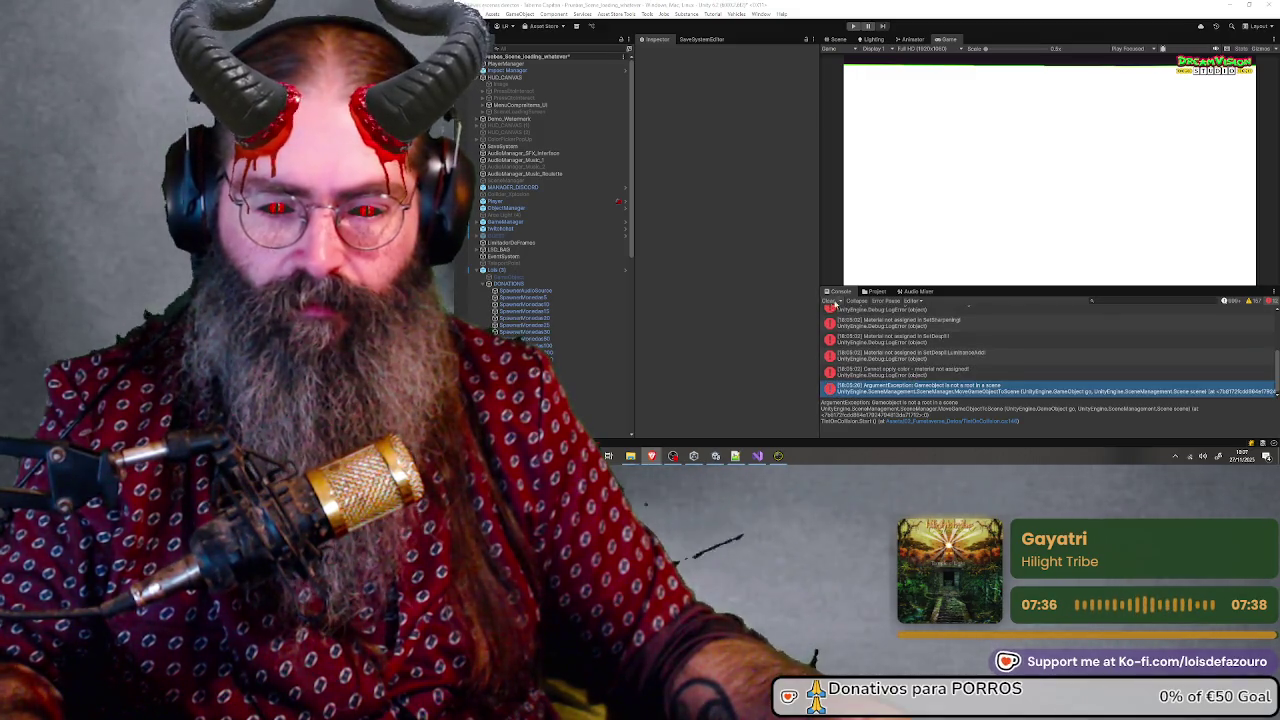
pyautogui.click(828, 301)
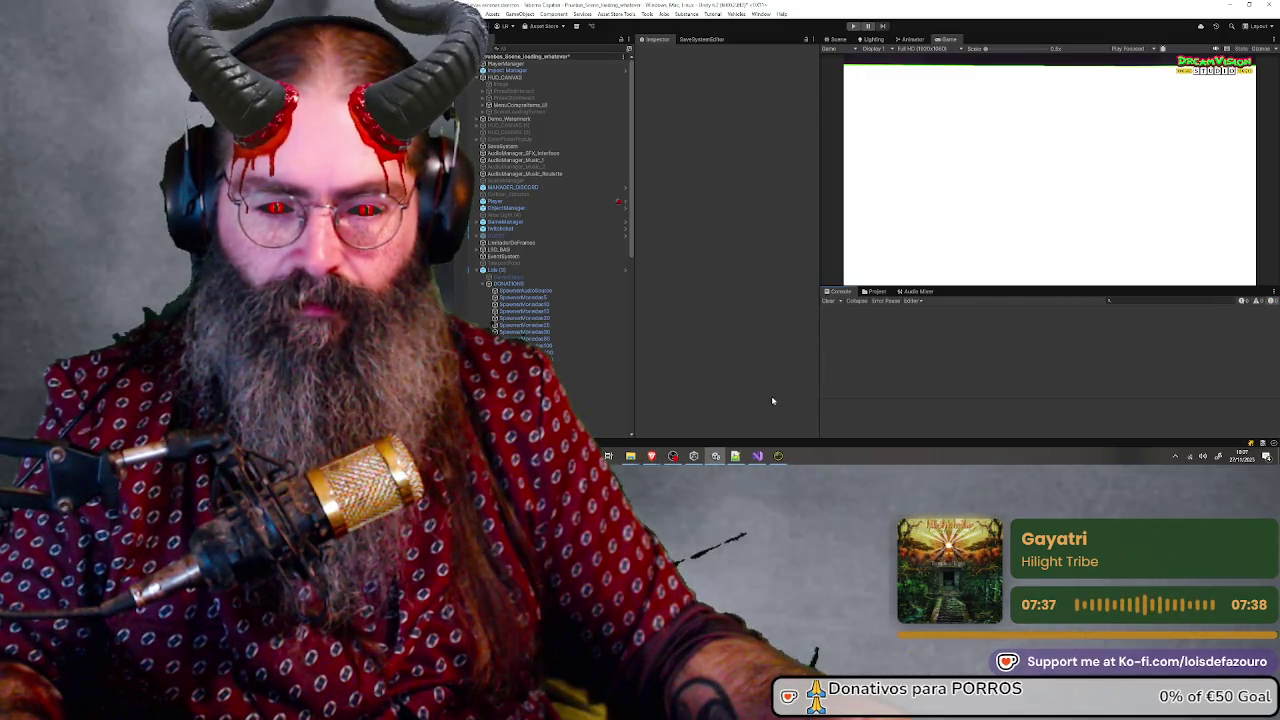
# Step: Scroll through TintOnCollision.cs from its settings down to the Rigidbody check
pyautogui.click(758, 456)
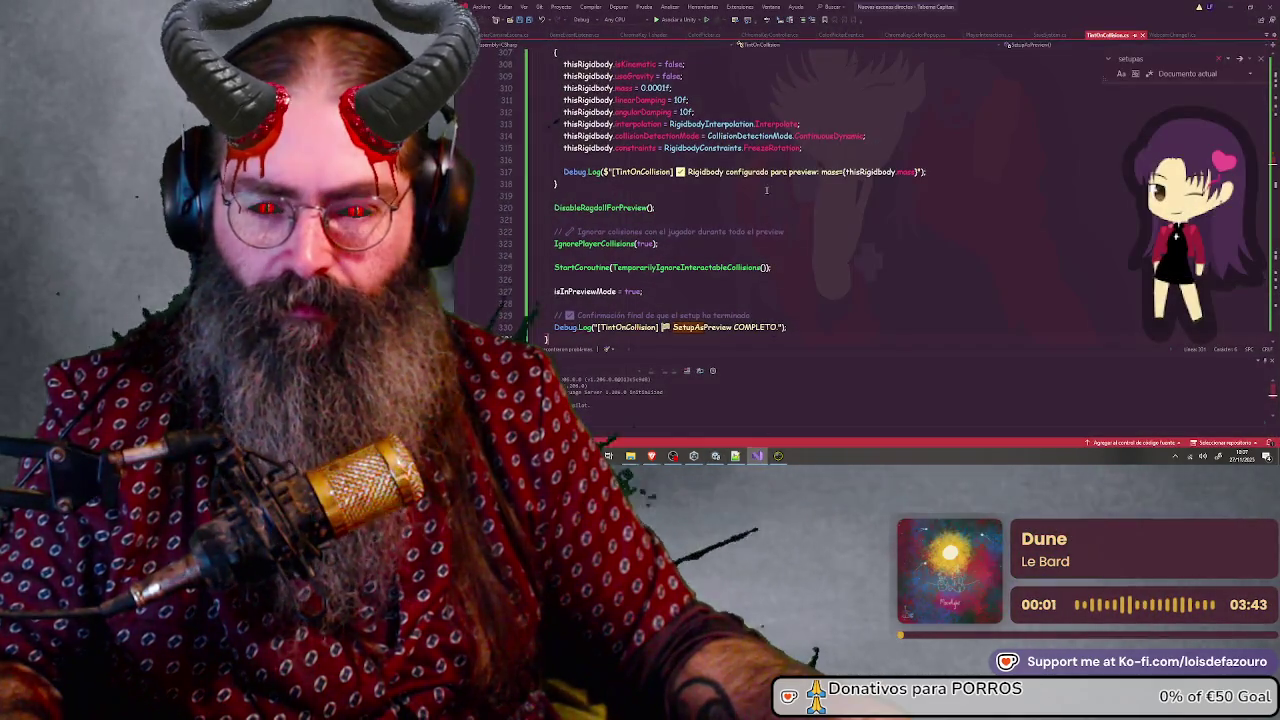
pyautogui.scroll(20, 712, 215)
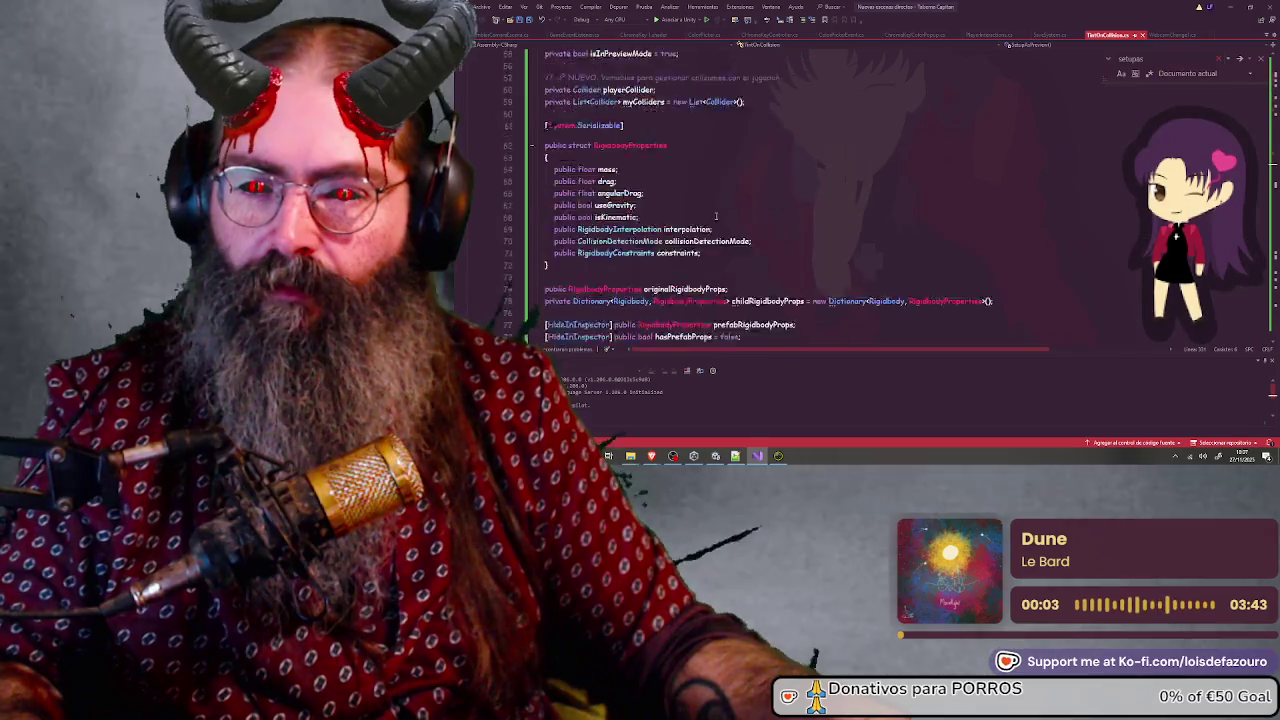
pyautogui.scroll(-13, 667, 197)
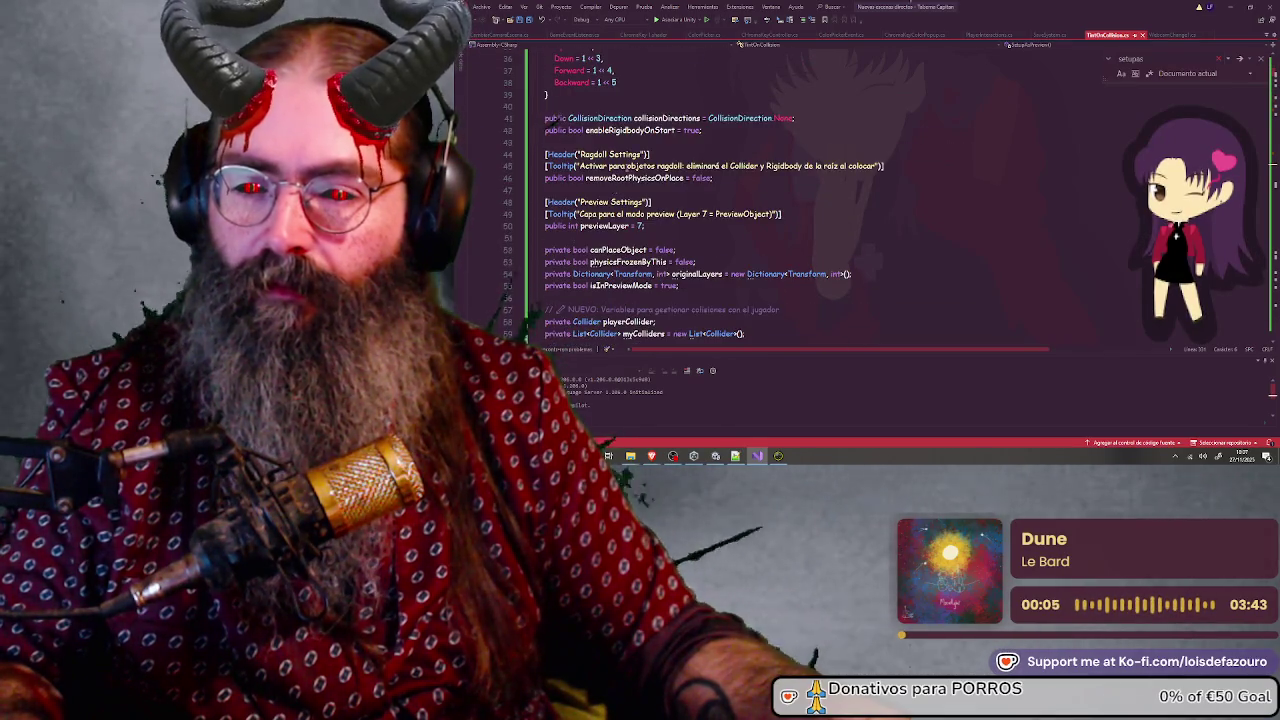
pyautogui.scroll(-8, 624, 158)
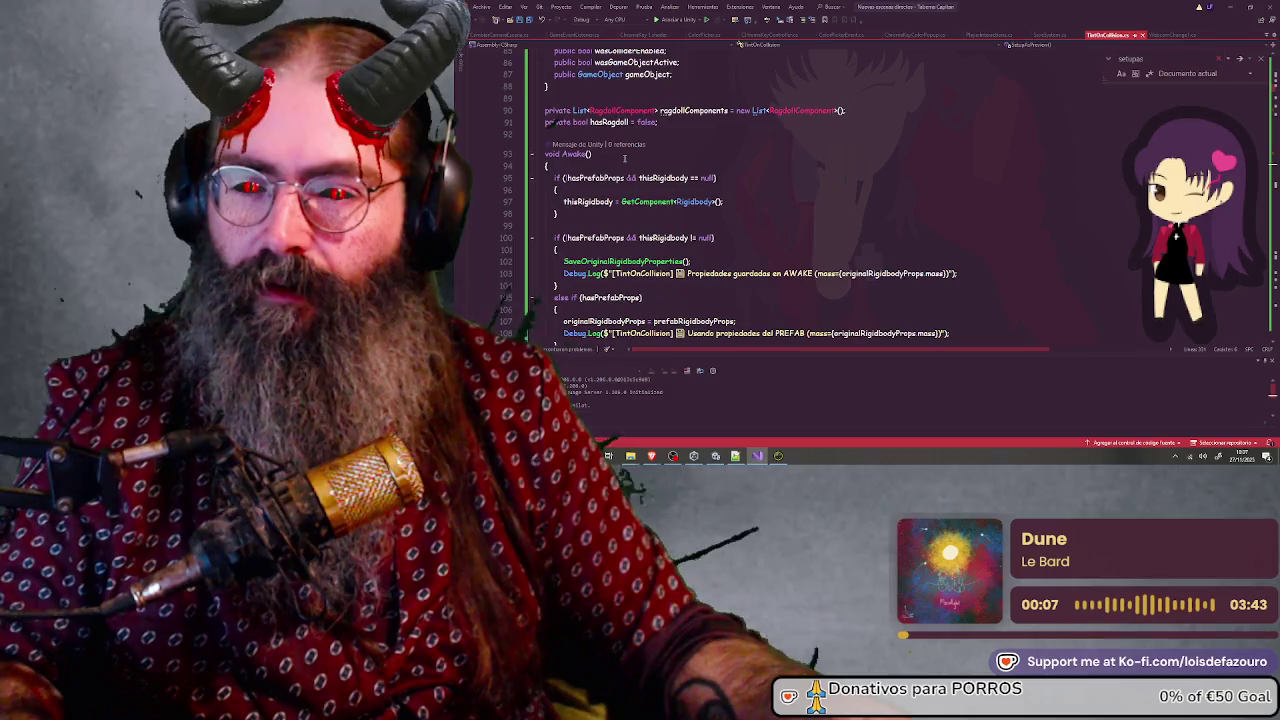
pyautogui.scroll(-8, 621, 157)
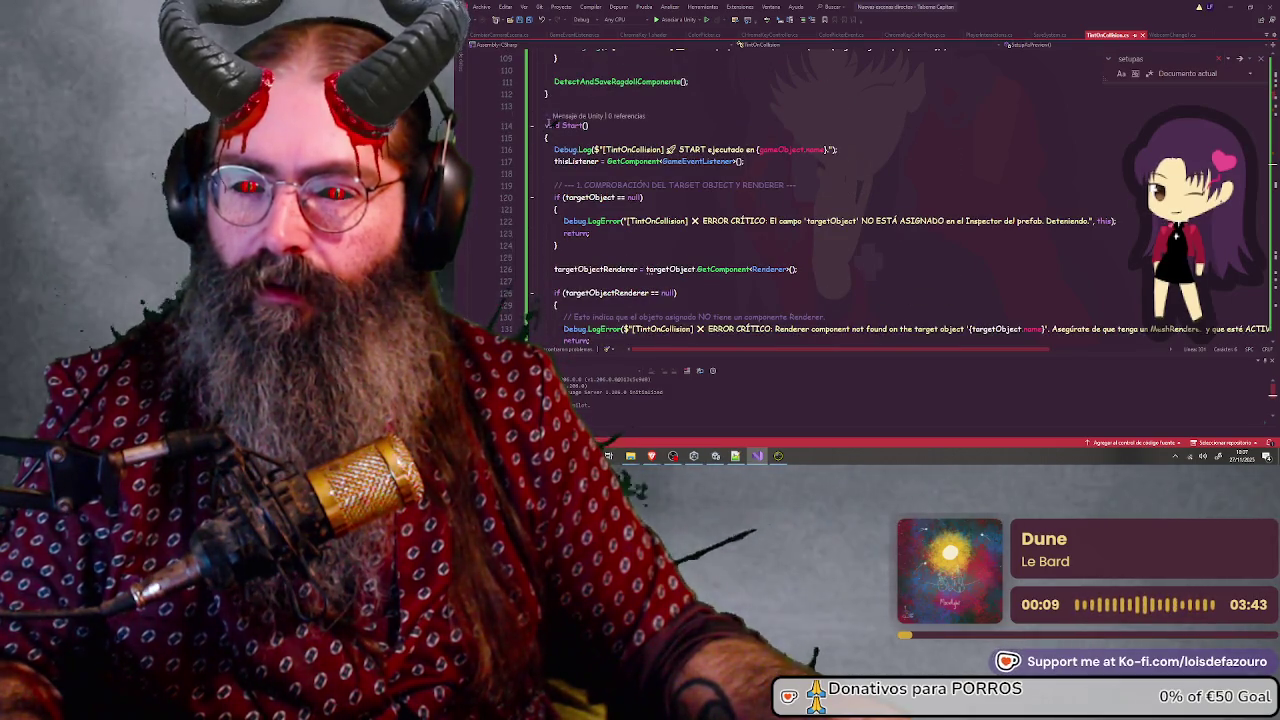
pyautogui.scroll(-8, 615, 186)
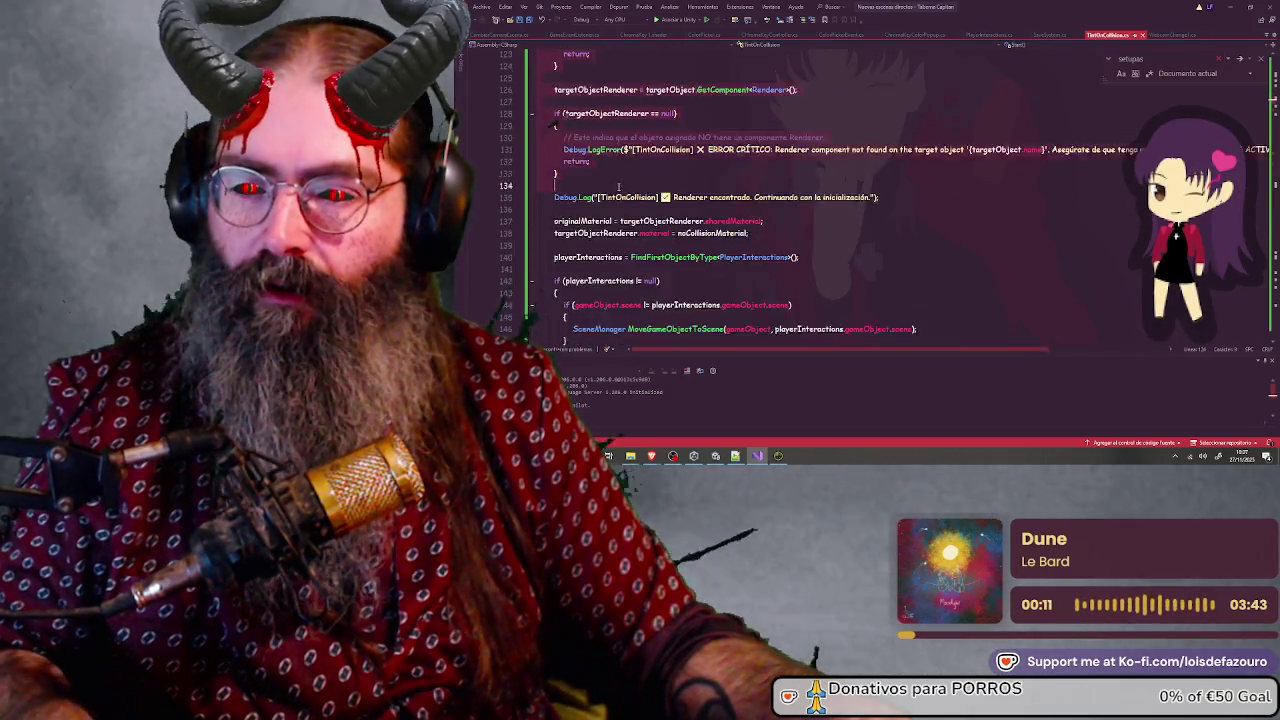
pyautogui.scroll(-7, 615, 186)
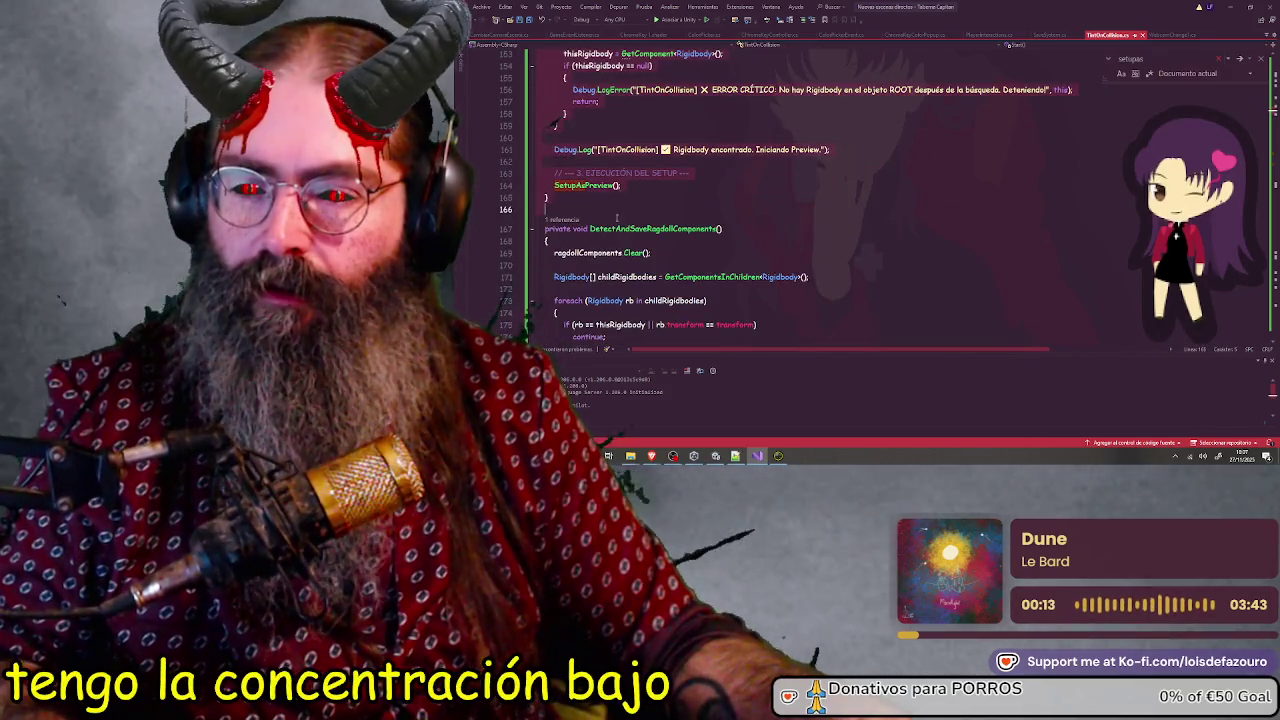
# Step: Undo to restore the SceneManager scene-move block, close the Find box, and return to Unity
pyautogui.hotkey('ctrl', 'z')
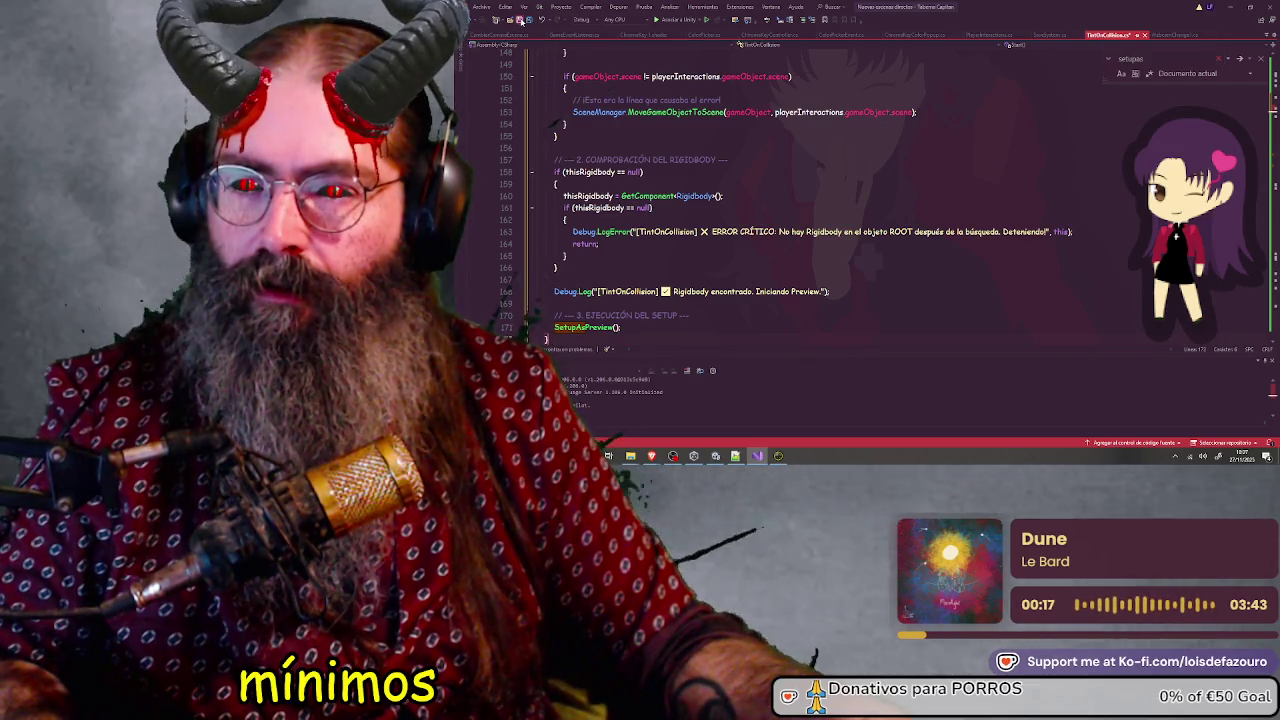
pyautogui.click(1261, 59)
pyautogui.click(1221, 5)
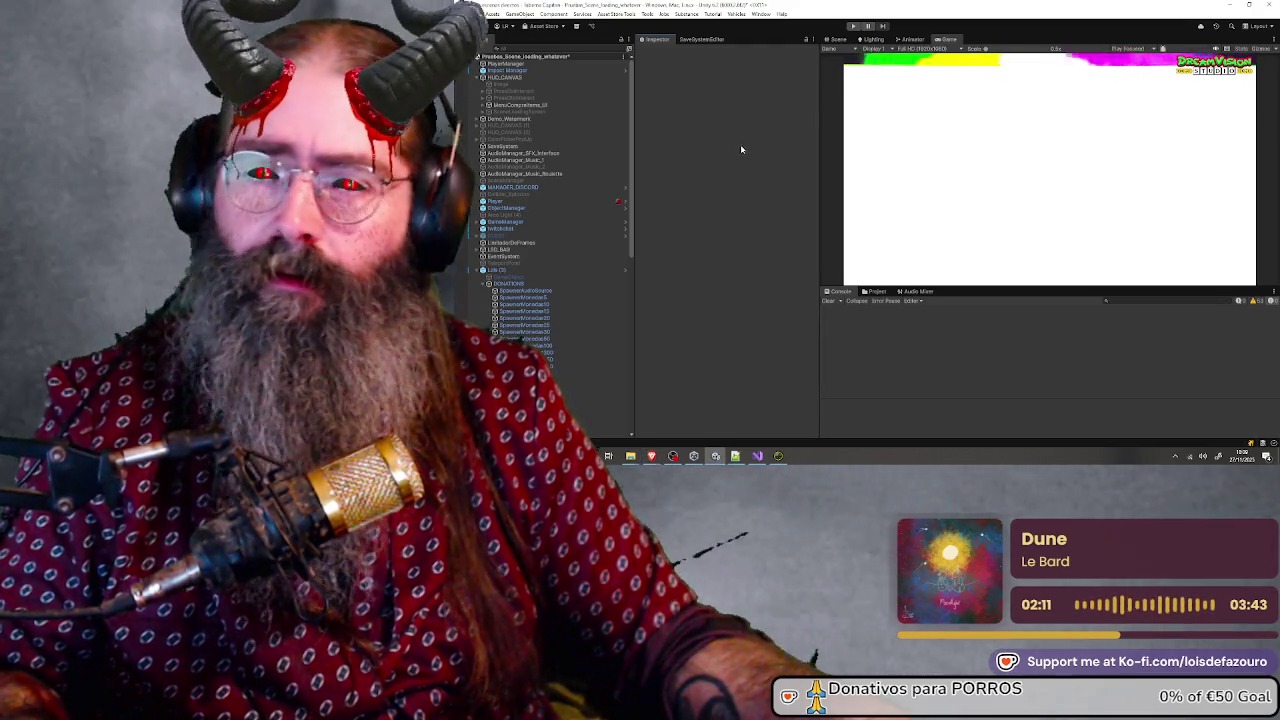
# Step: Start play mode, bringing up the Dreamvision Studio main menu in the Game view
pyautogui.click(855, 27)
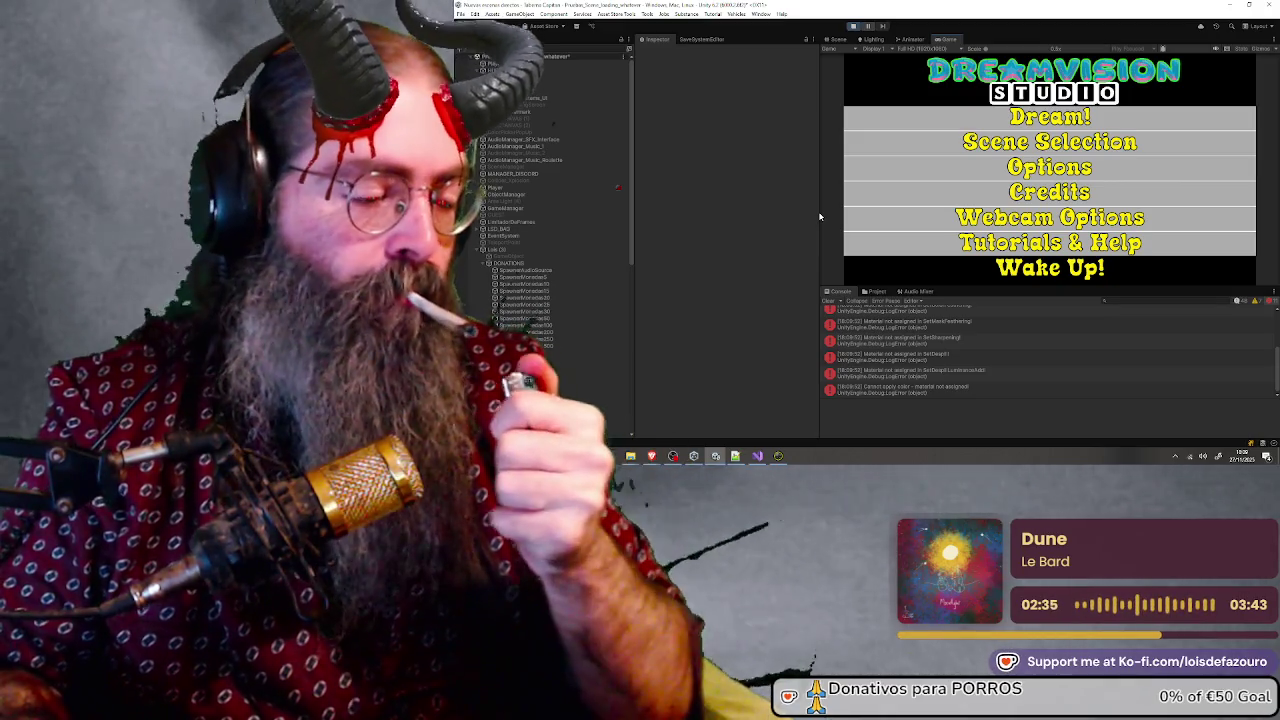
# Step: Choose Scene Selection from the game's main menu and launch Demo Dream
pyautogui.press('Down')
pyautogui.press('Return')
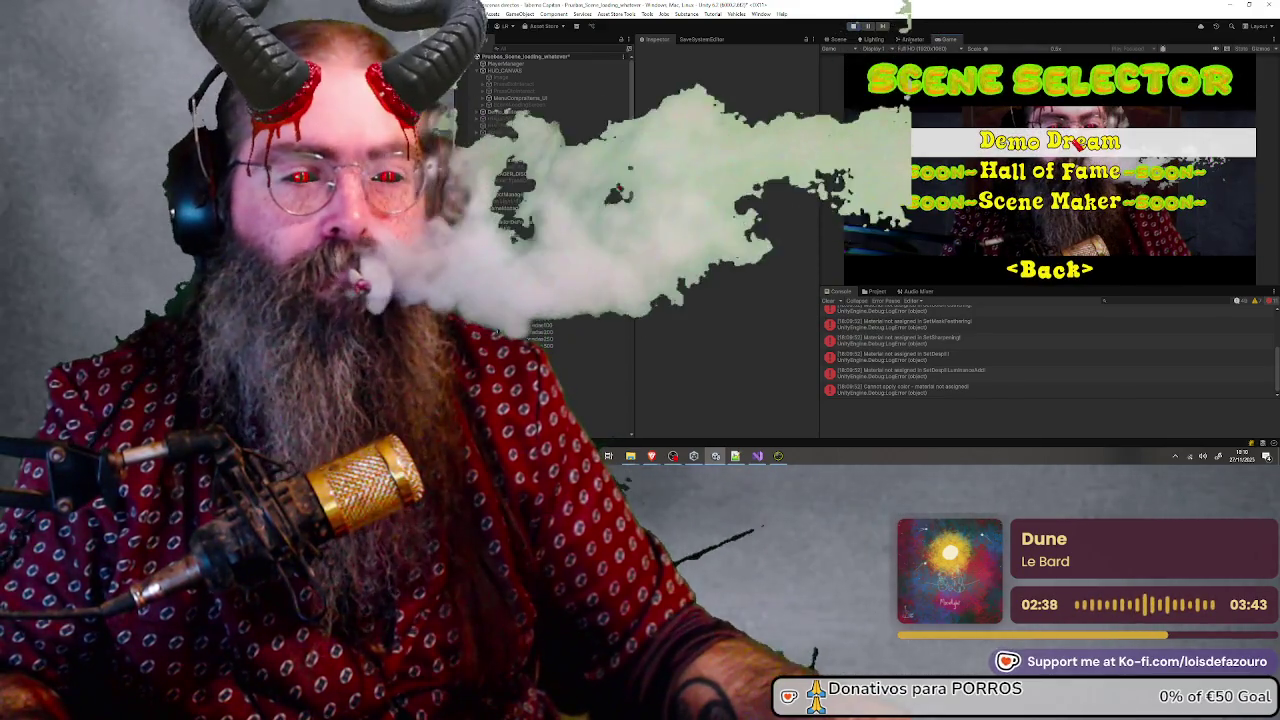
pyautogui.press('Return')
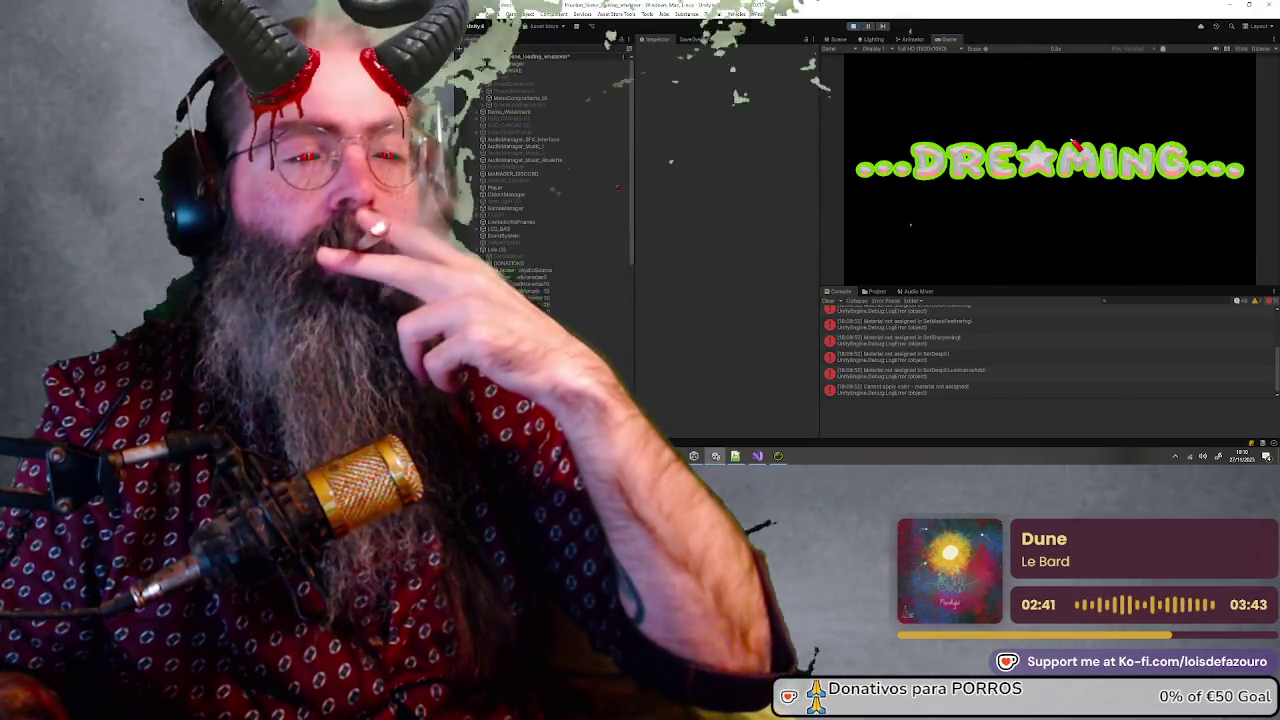